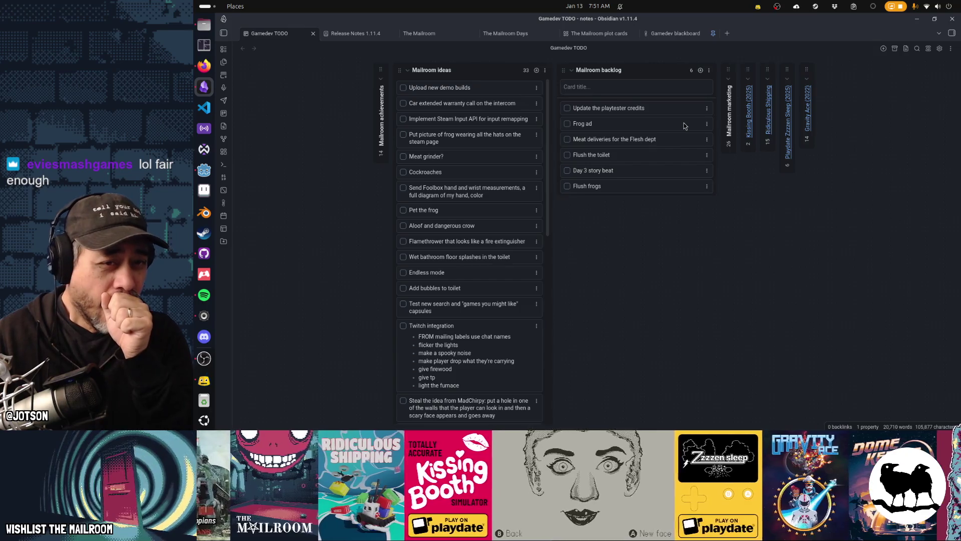
Drag 'Update the playtester credits' from the top of Mailroom backlog to below 'Flush frogs'.
left_click_drag(659, 113, 660, 191)
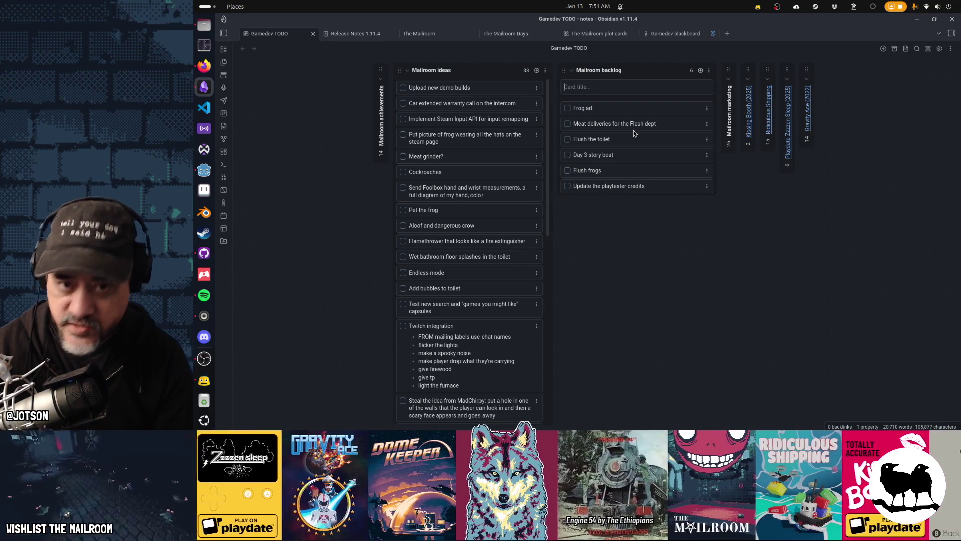
Add an 'xray machine?' card atop the Mailroom backlog, then close the card title field.
type("xra")
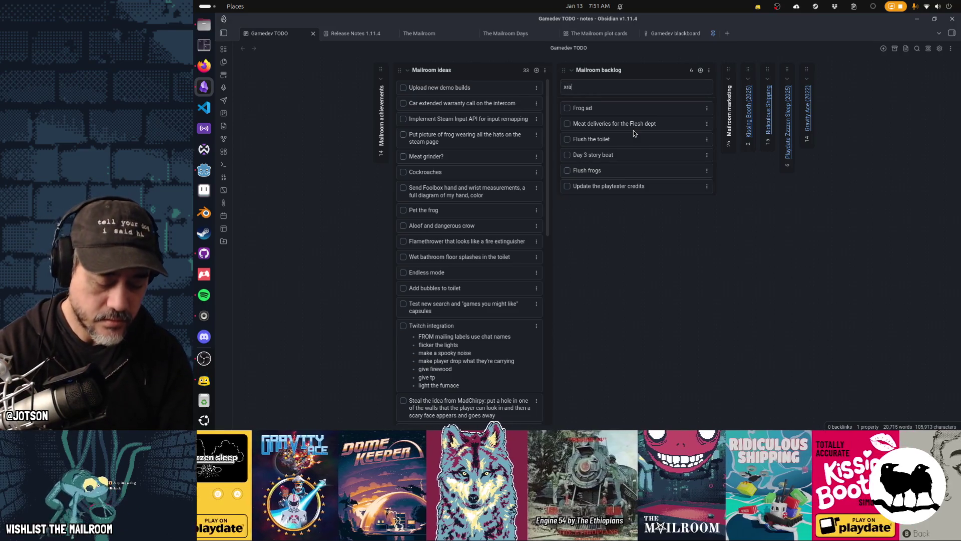
type("y machine?")
key("Return")
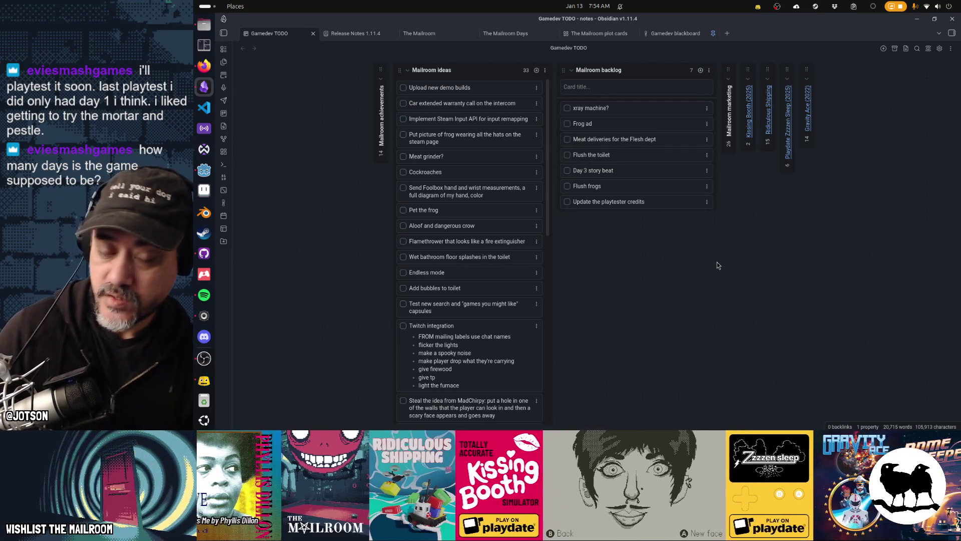
key("Escape")
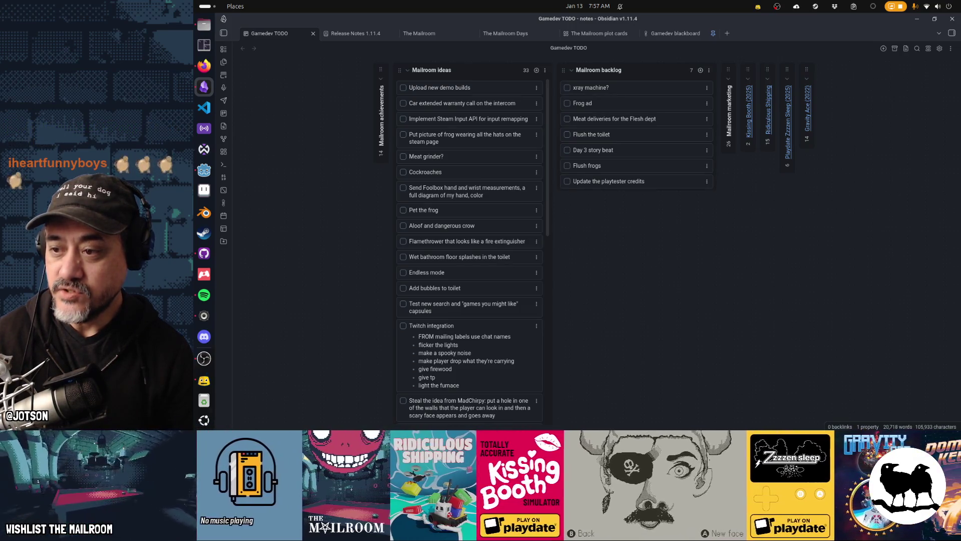
key("alt+Tab")
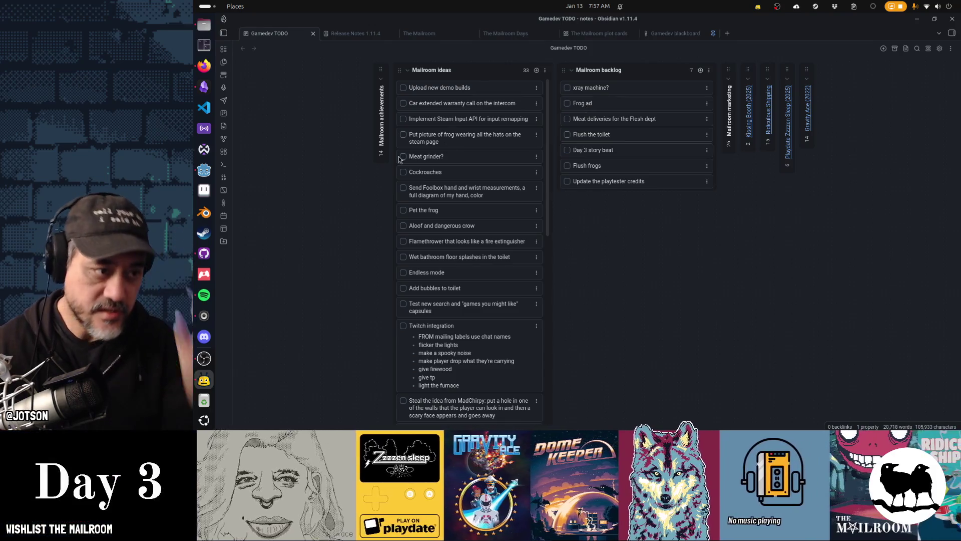
Launch Aseprite and open creditcardflyer.ase from the recent files list.
left_click(196, 193)
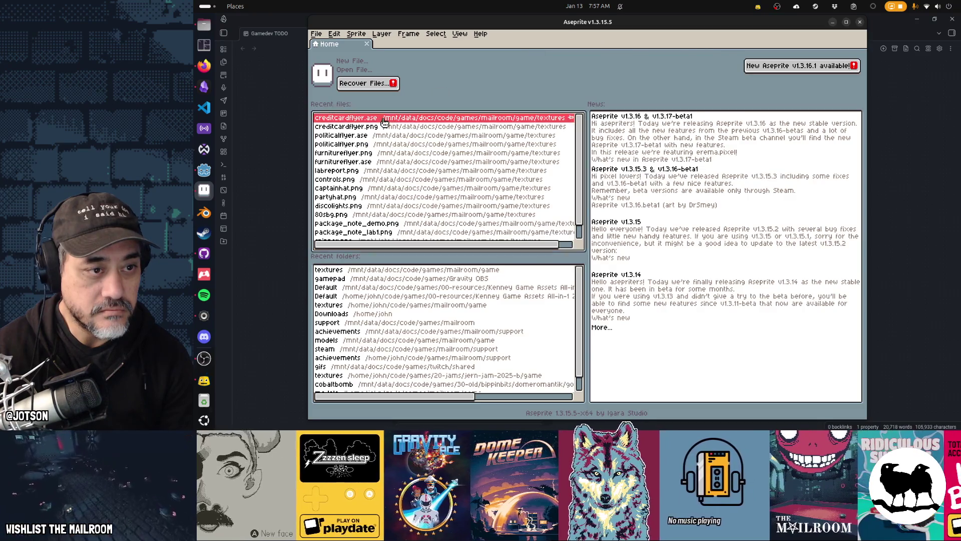
left_click(440, 118)
scroll(623, 142, "down", 1)
left_click_drag(622, 142, 643, 164)
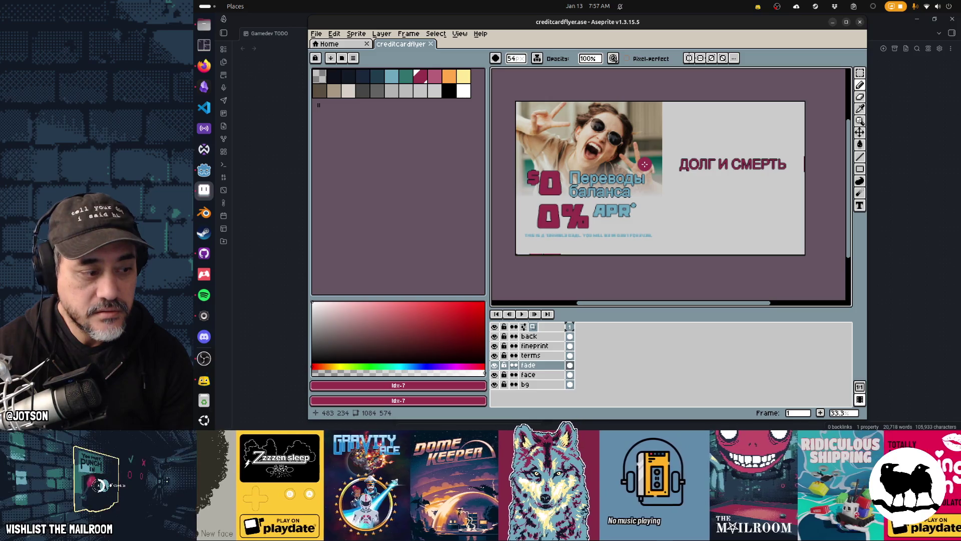
Maximize the Aseprite window, pan the flyer higher in view, and begin Save As.
double_click(623, 28)
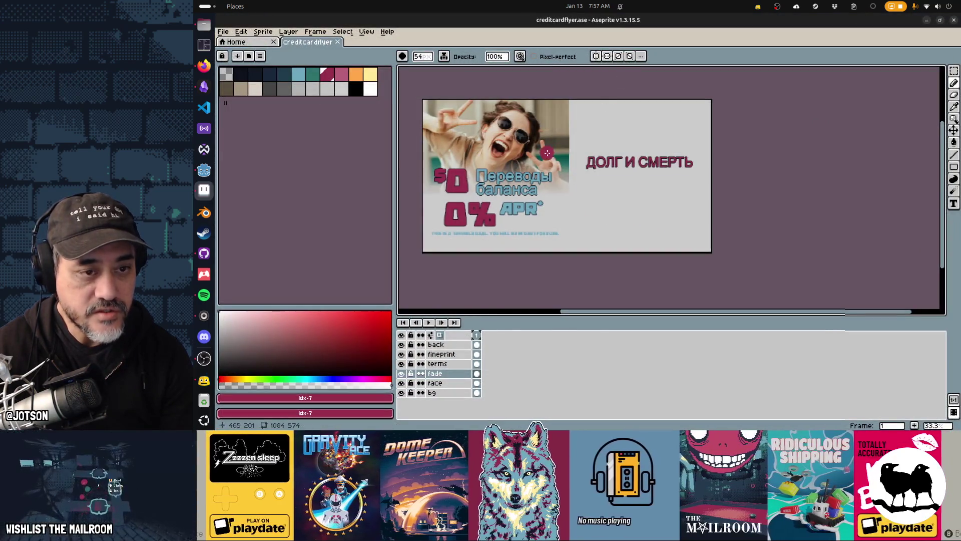
scroll(649, 162, "up", 1)
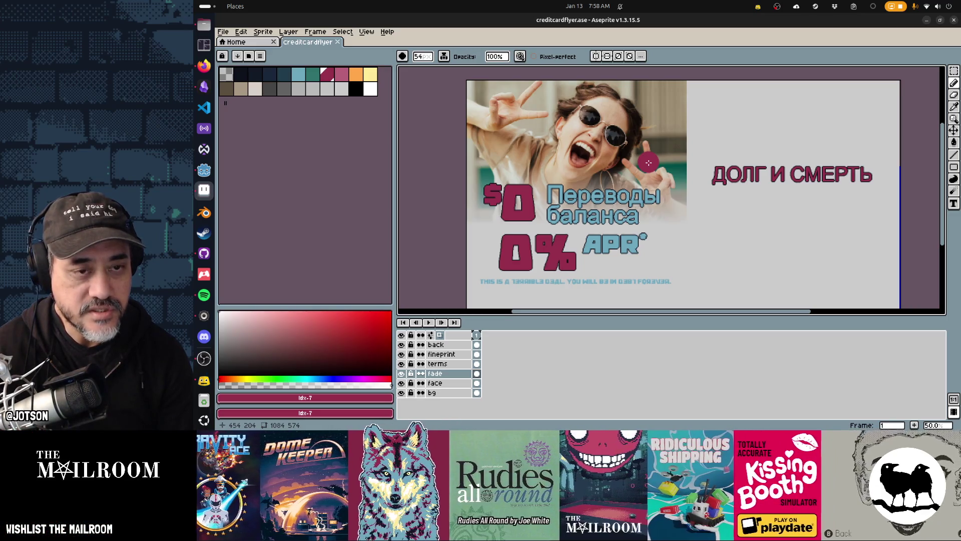
left_click_drag(649, 163, 648, 153)
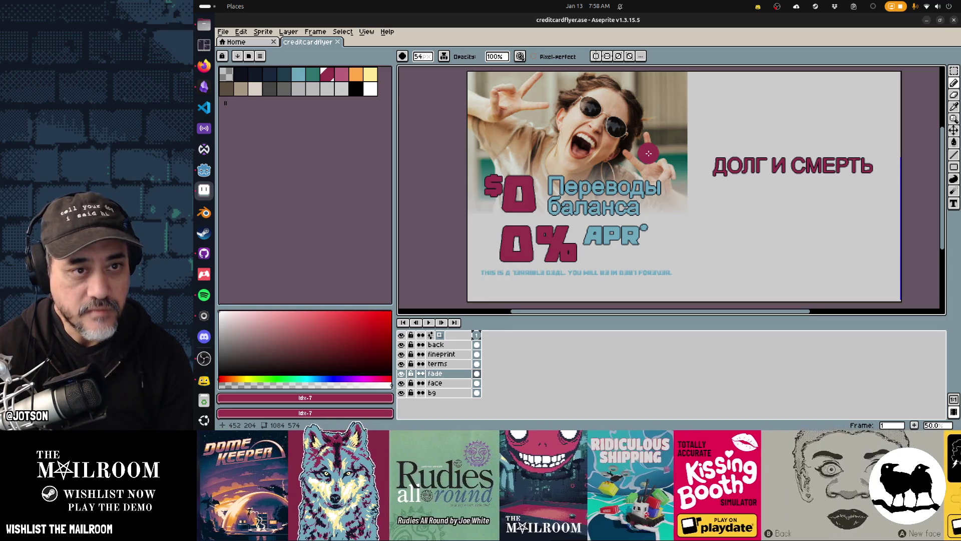
key("ctrl+shift+s")
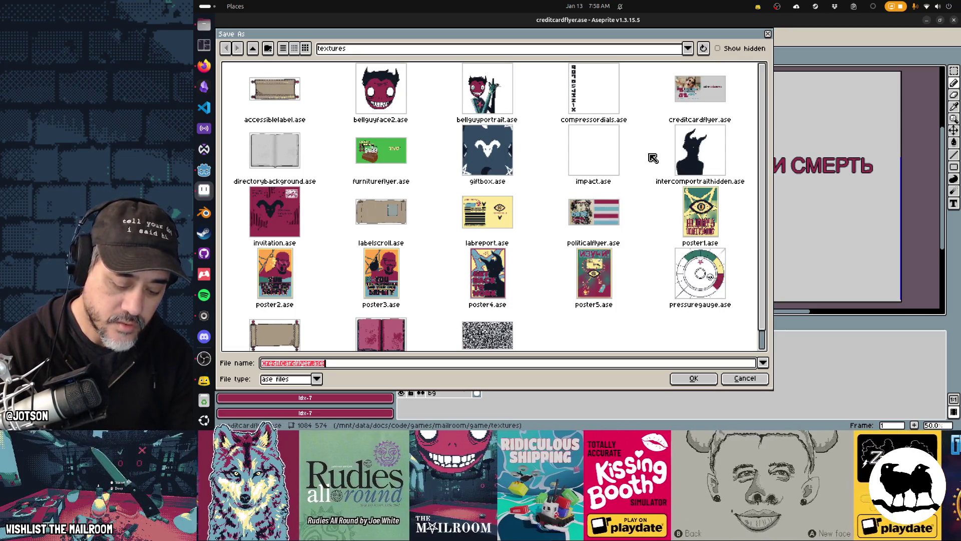
Save the flyer copy as fishstore.ase in the textures folder.
type("fishstoreas")
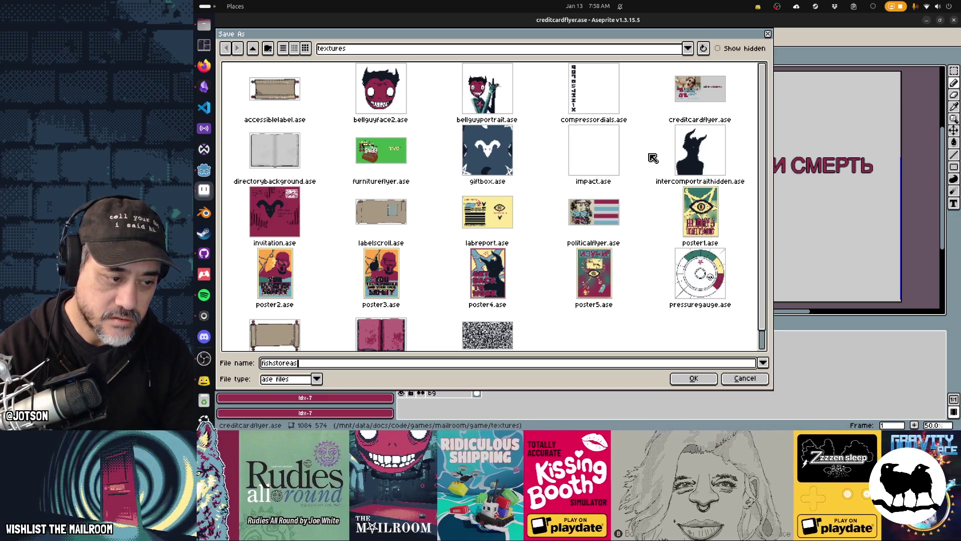
key("BackSpace")
key("BackSpace")
type(".ase")
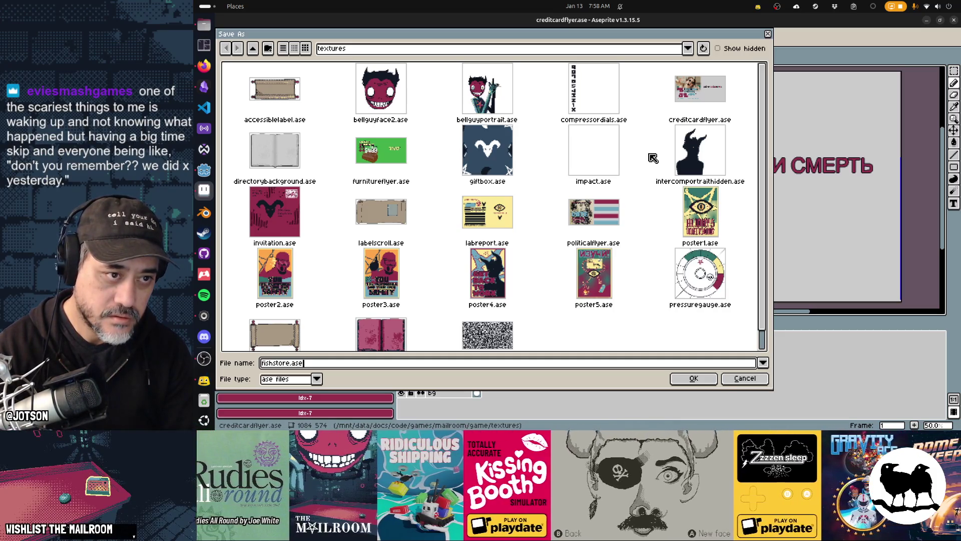
key("Return")
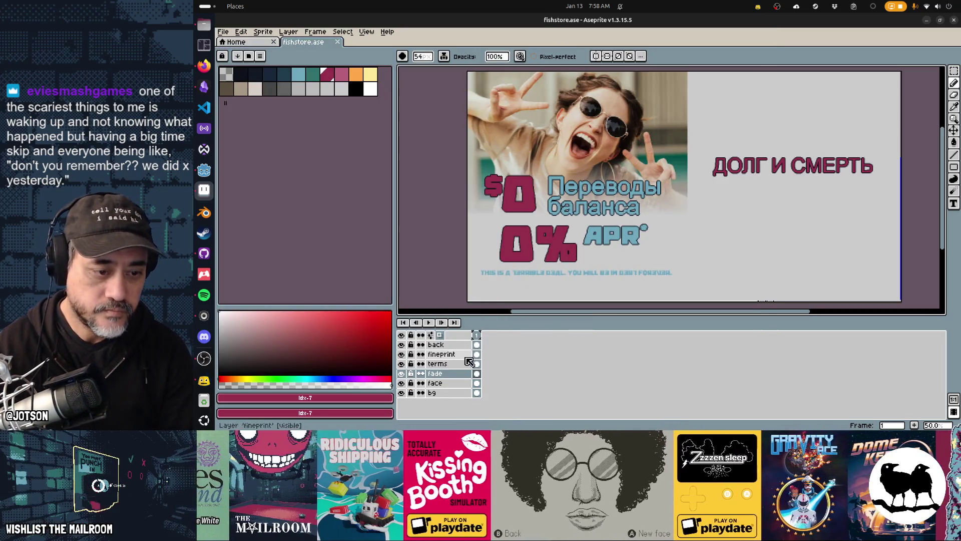
left_click(477, 345)
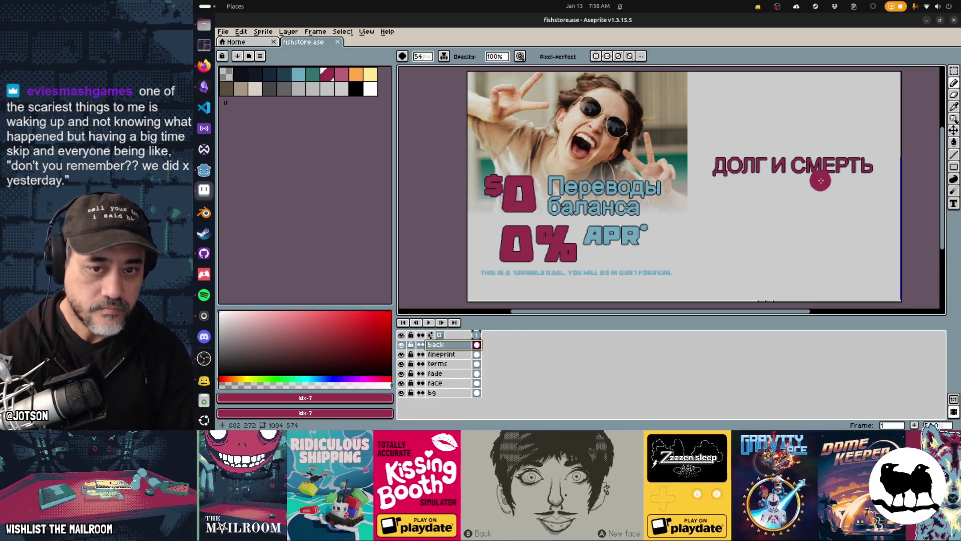
Erase the back layer's headline, delete fineprint, terms, fade and face layers, add Layer 1, pick teal.
key("Delete")
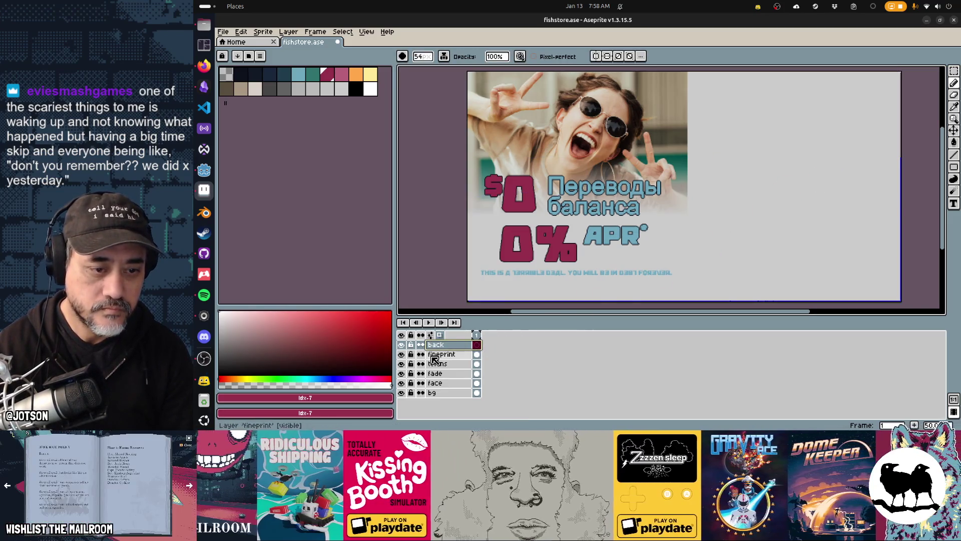
left_click(440, 357)
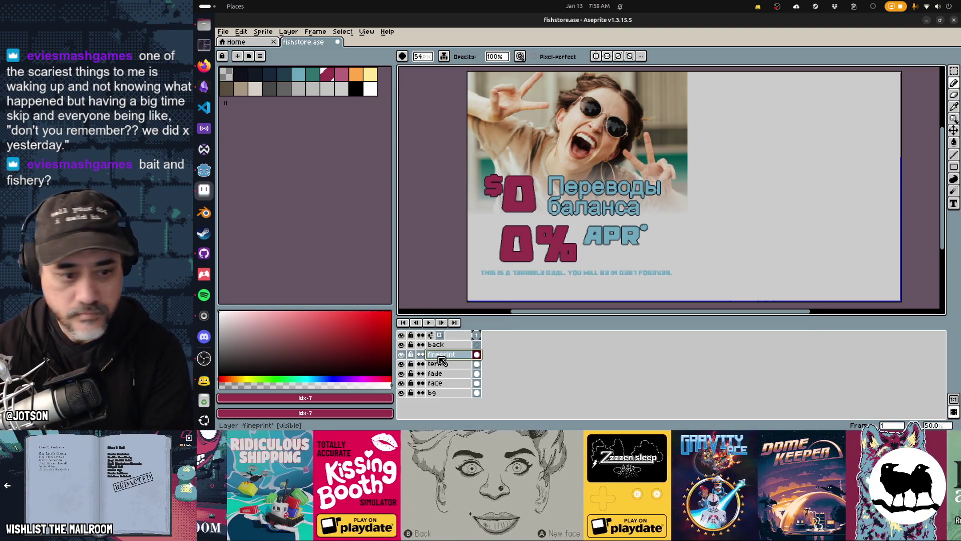
key("Delete")
key("Delete")
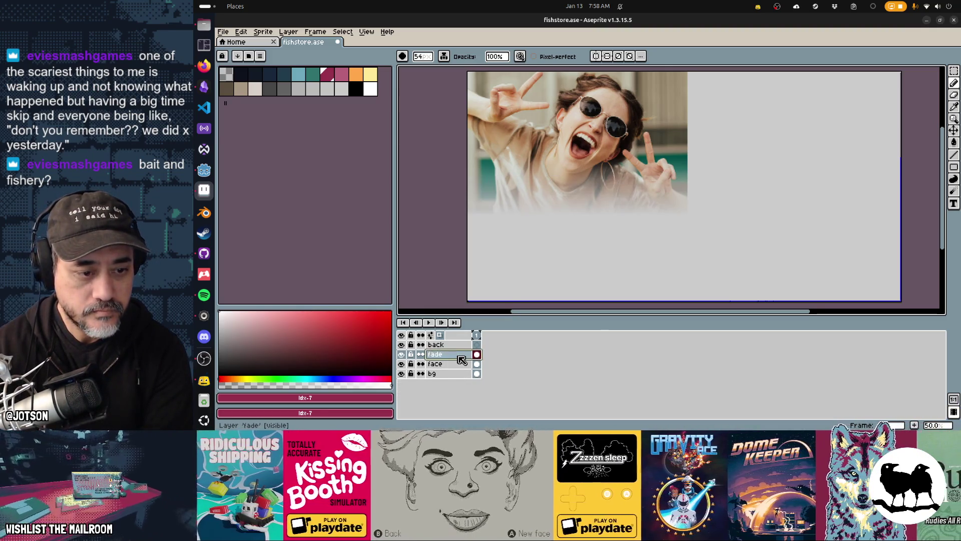
key("Delete")
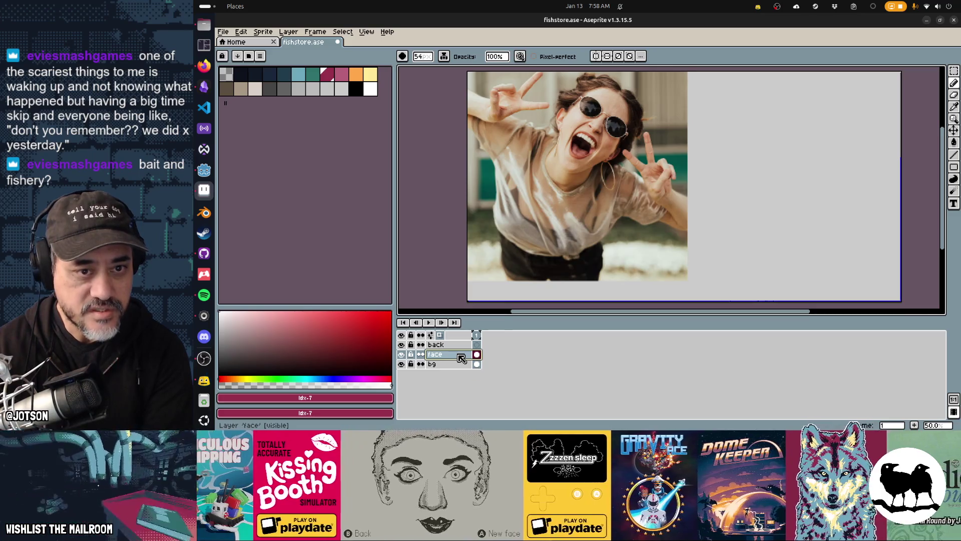
key("Delete")
key("shift+n")
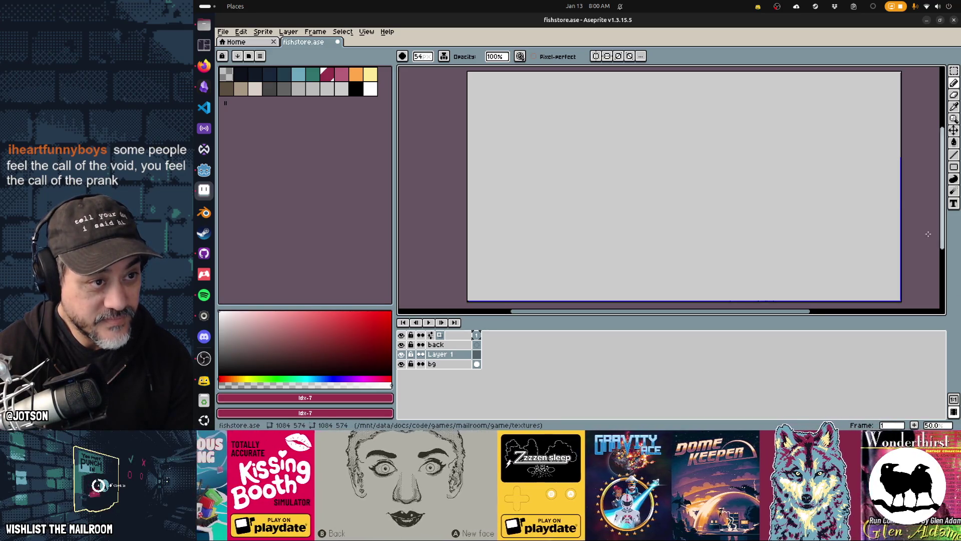
left_click(313, 77)
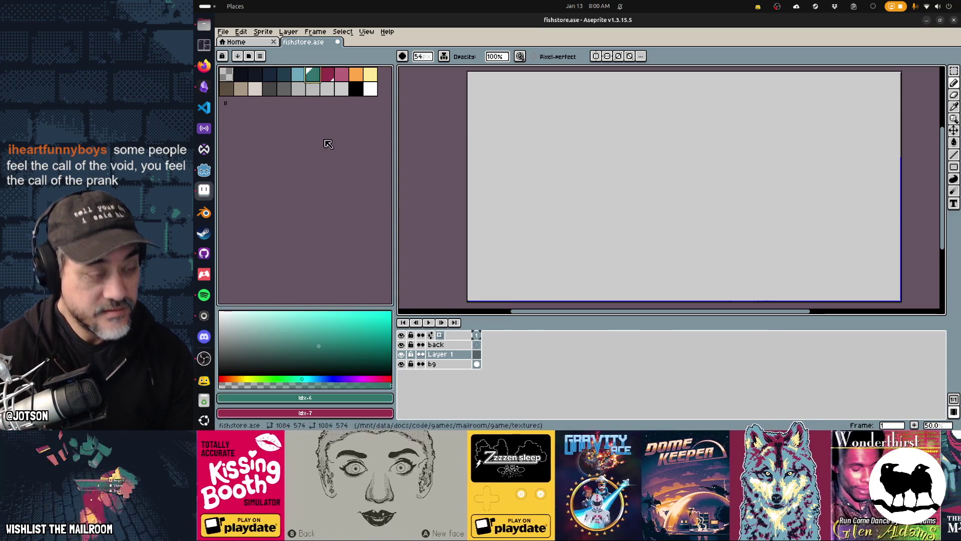
Draw a tall teal rectangle outline on the flyer's left and save fishstore.ase.
key("g")
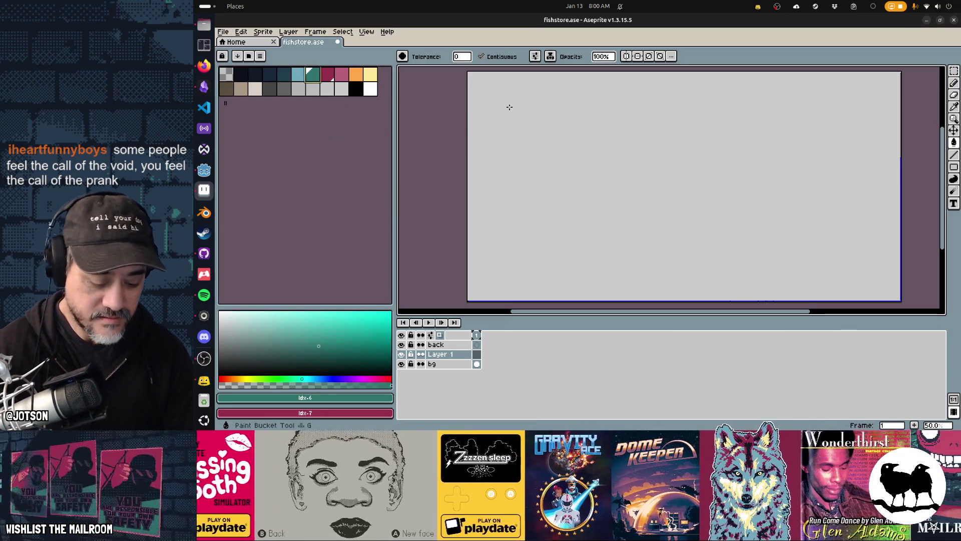
key("u")
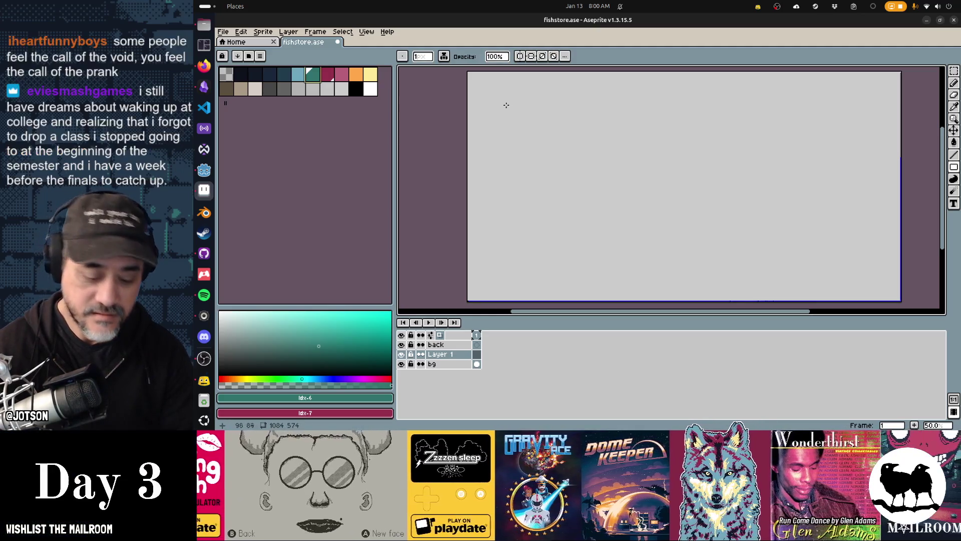
mouse_move(482, 84)
left_mouse_down()
mouse_move(573, 234)
mouse_move(651, 284)
left_mouse_up()
key("ctrl+s")
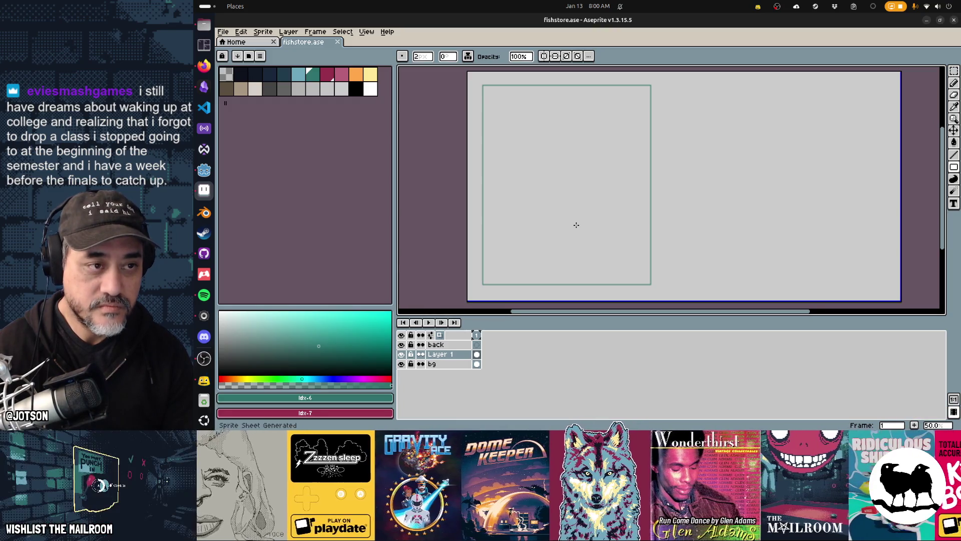
Export the flyer as a sprite sheet named fishstoreflyer.png.
key("ctrl+e")
double_click(379, 220)
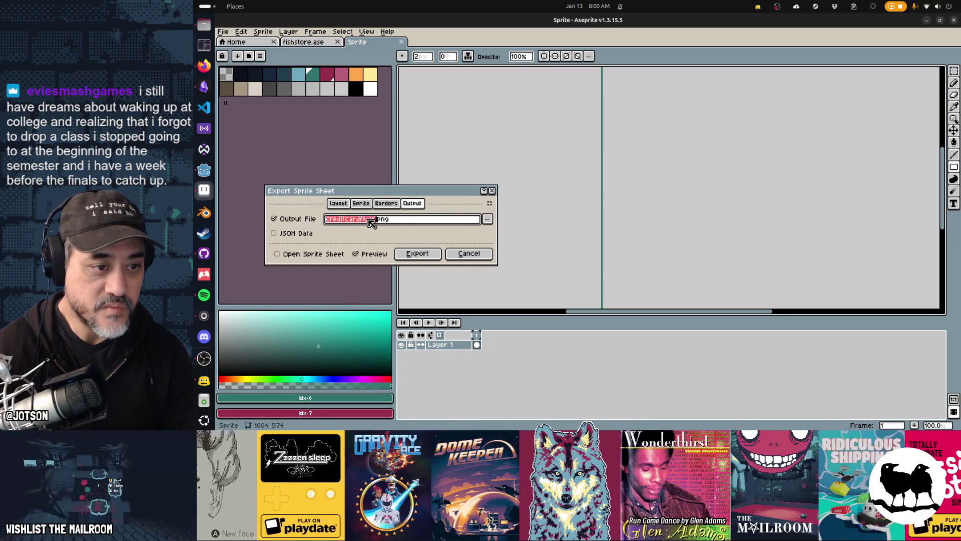
type("fishstoreflyer")
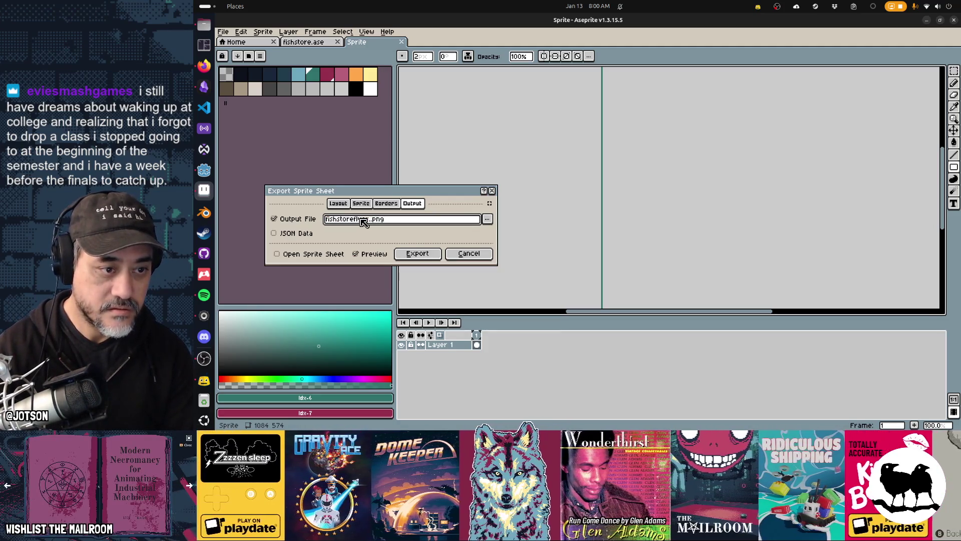
left_click(415, 254)
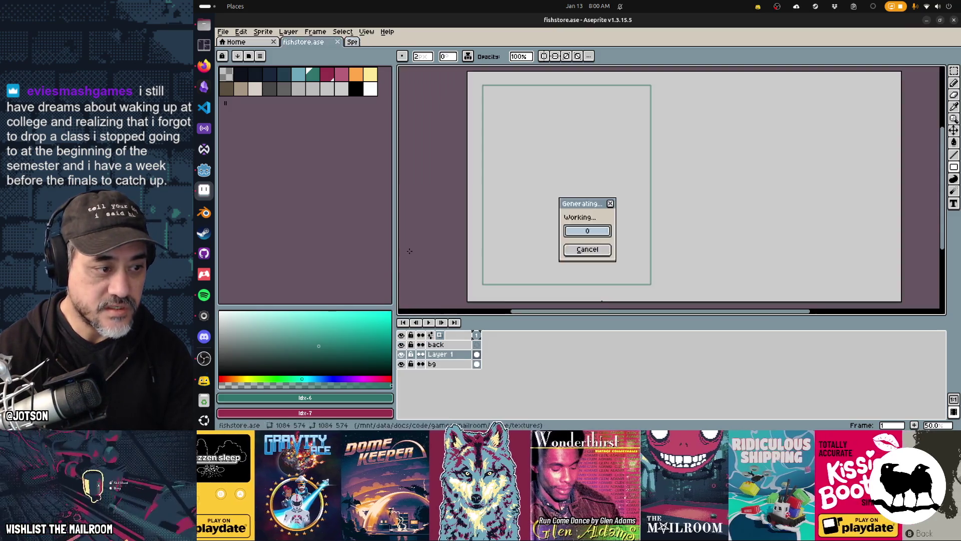
left_click(201, 254)
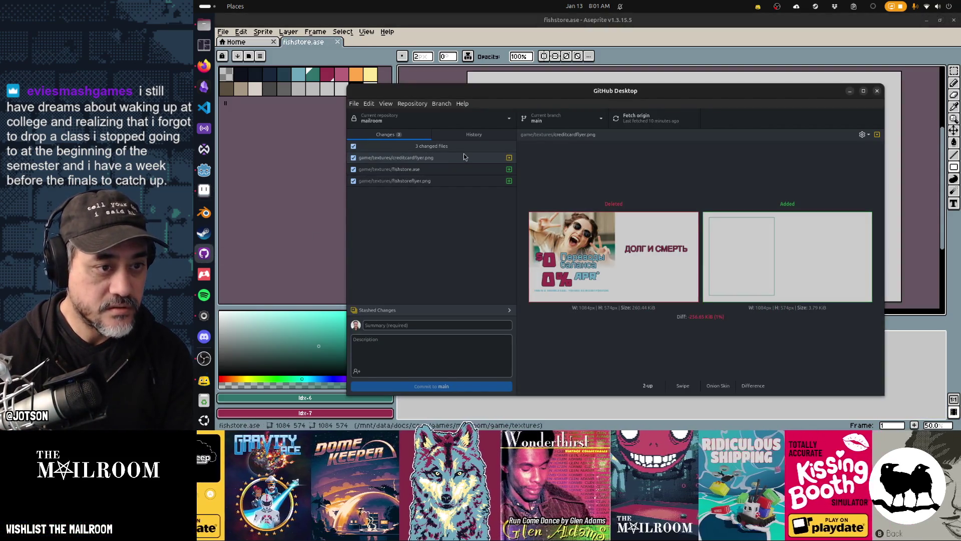
Discard creditcardflyer.png's changes in GitHub Desktop, then bring up Aseprite and Godot.
right_click(458, 156)
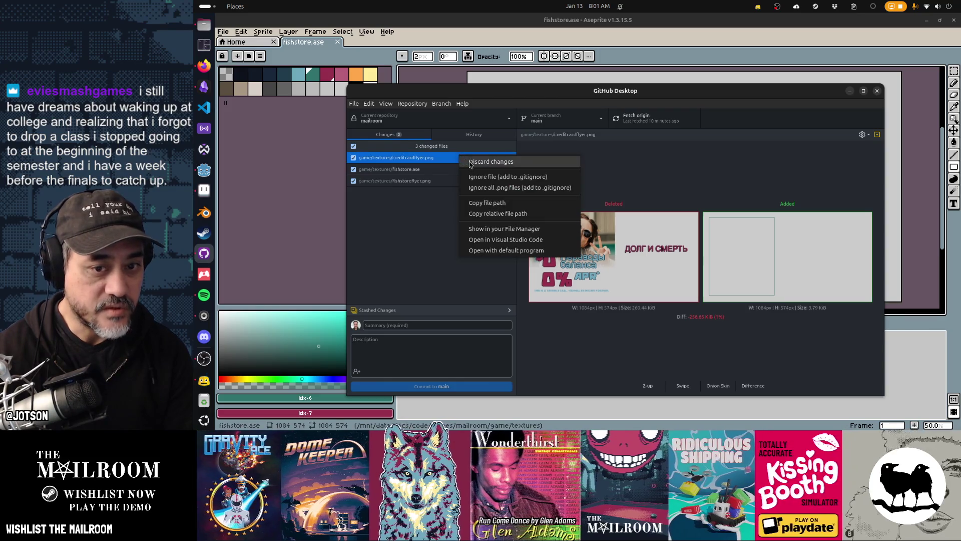
left_click(470, 161)
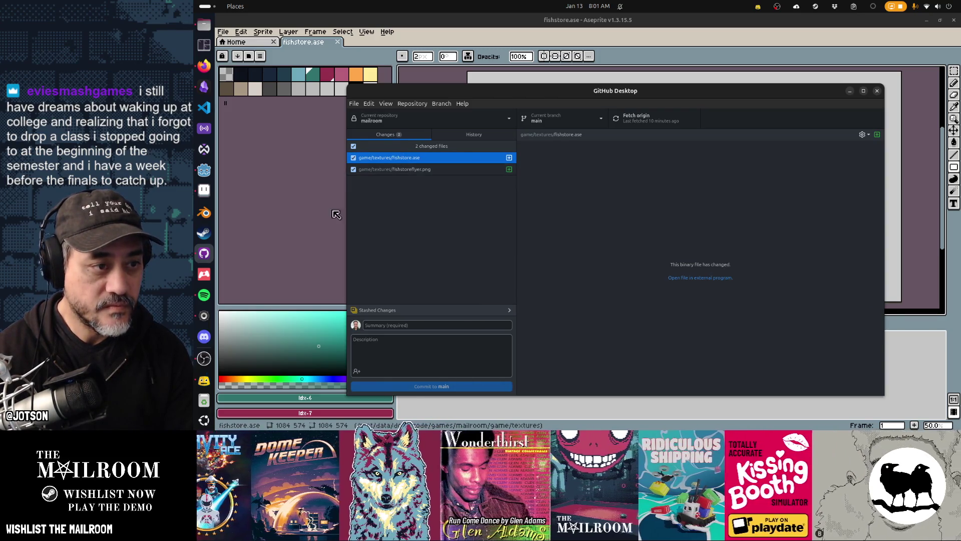
left_click(321, 200)
left_click(204, 170)
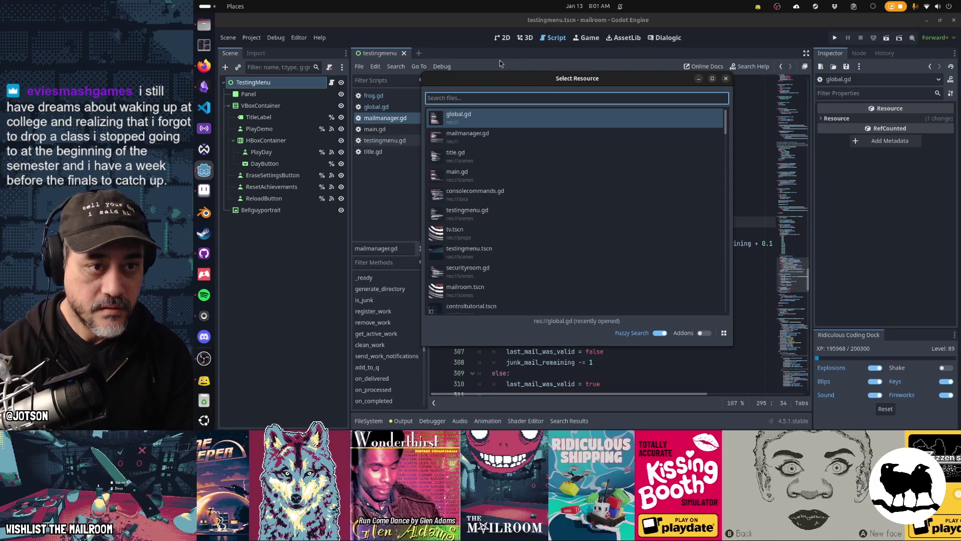
Quick-open the flyermail.tscn scene in Godot.
type("flyer")
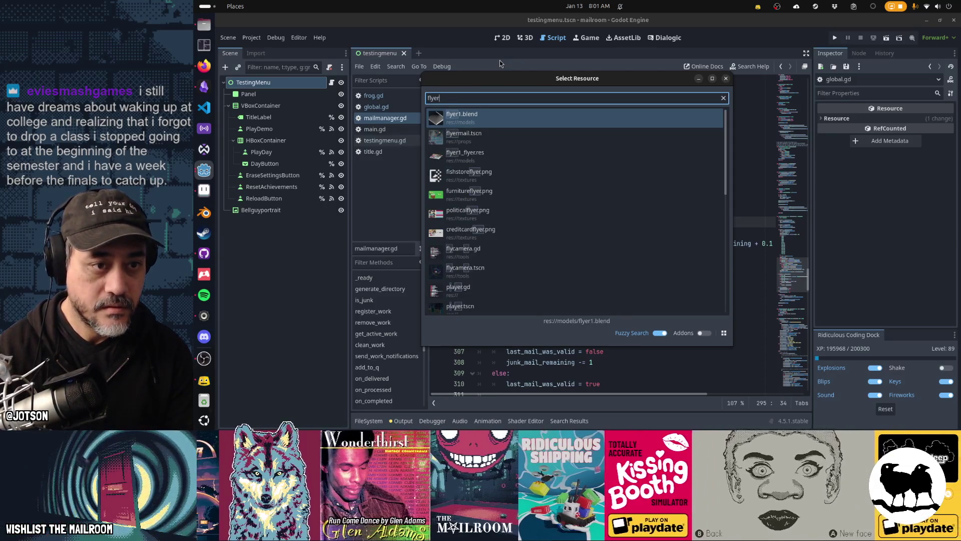
key("Down")
key("Return")
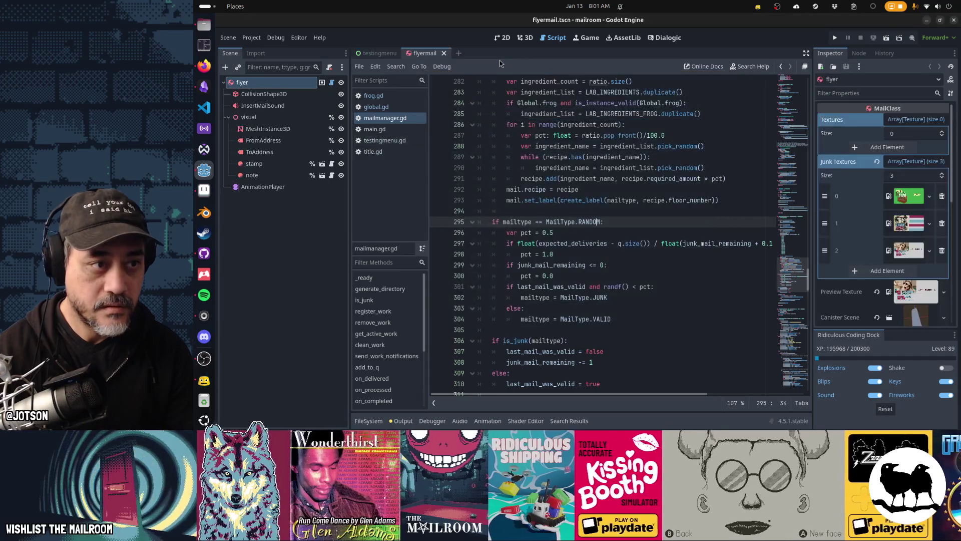
scroll(913, 162, "down", 3)
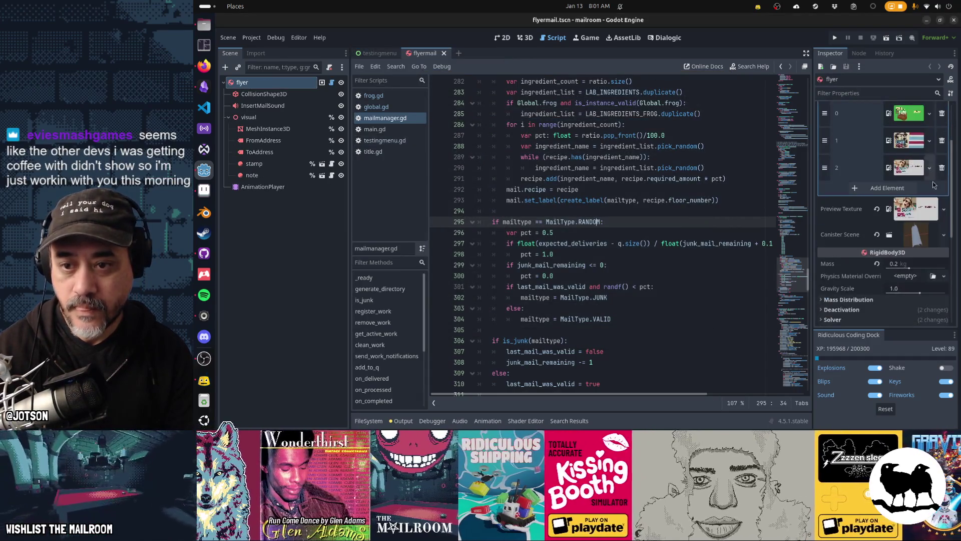
Quick Load fishstoreflyer.png as the Preview Texture and orbit the 3D view to face the flyer.
left_click(944, 210)
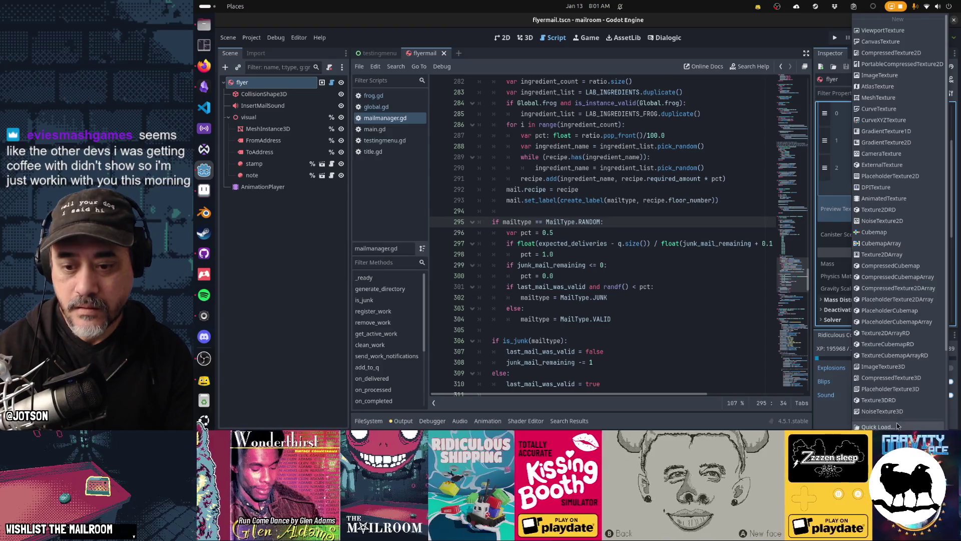
left_click(896, 426)
type("fishstore")
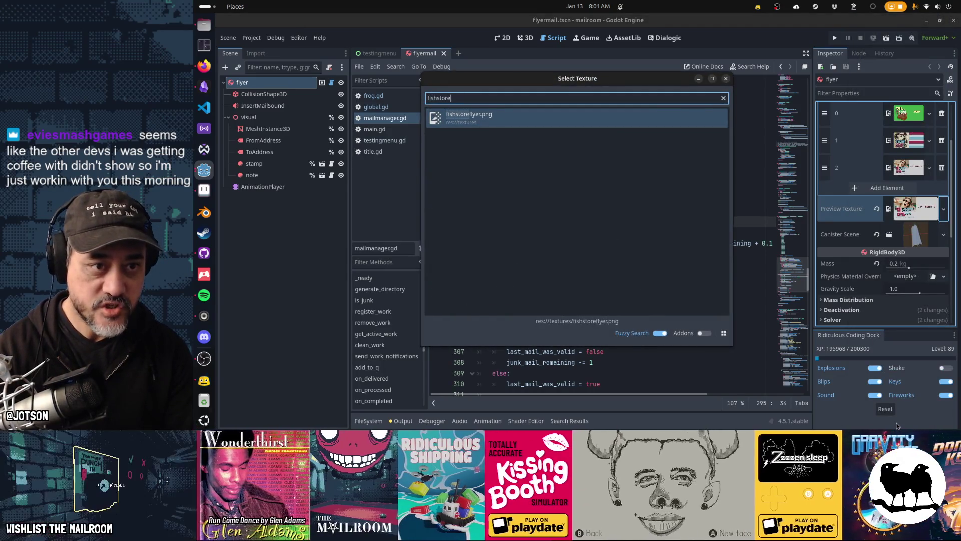
key("Return")
key("ctrl+F2")
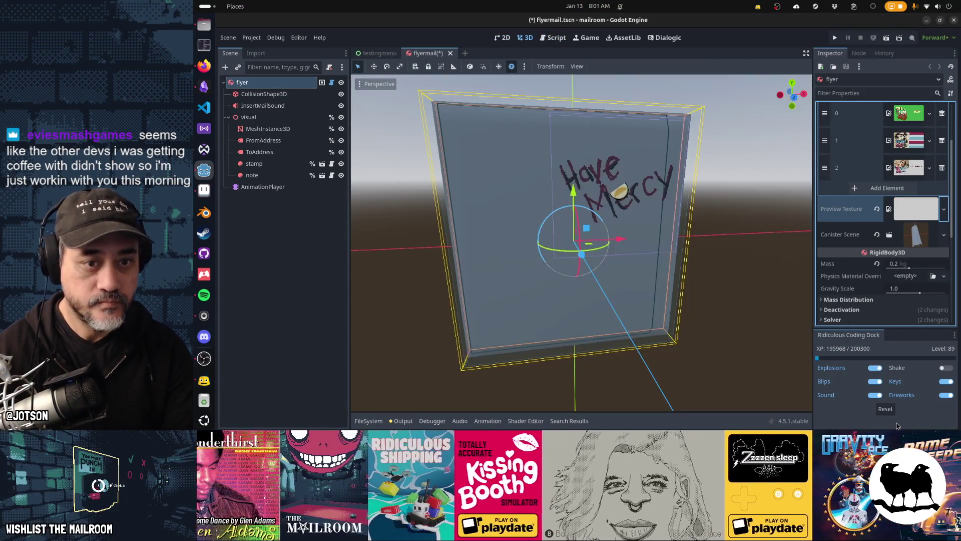
mouse_move(590, 180)
left_mouse_down()
mouse_move(644, 165)
mouse_move(632, 161)
mouse_move(639, 153)
left_mouse_up()
Marquee-select the panel outline's right side, shift it right, and save the flyer.
key("alt+Tab")
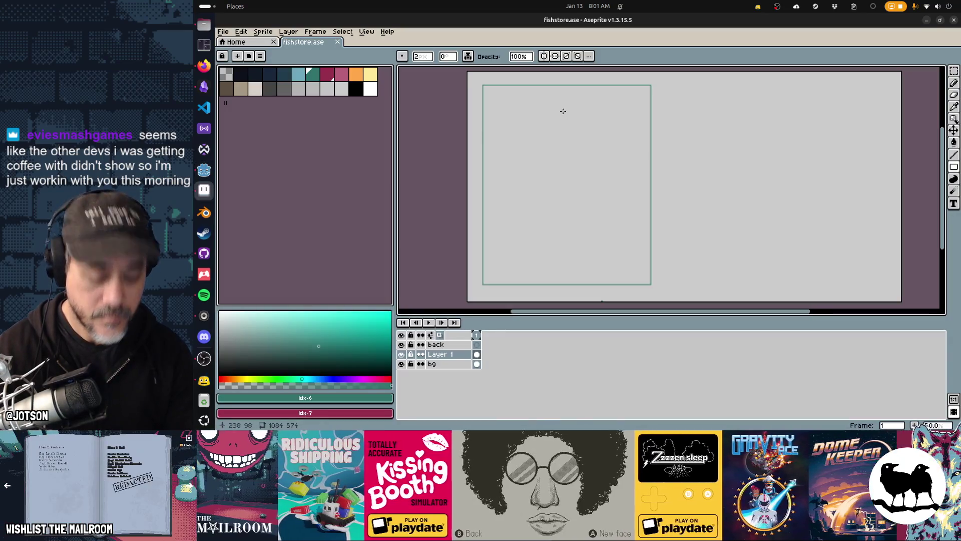
key("m")
mouse_move(484, 76)
left_mouse_down()
mouse_move(673, 120)
mouse_move(479, 80)
mouse_move(684, 107)
left_mouse_up()
left_click(683, 107)
mouse_move(697, 74)
left_mouse_down()
mouse_move(669, 298)
mouse_move(617, 299)
left_mouse_up()
key("shift+Right")
key("shift+Right")
key("shift+Right")
key("Return")
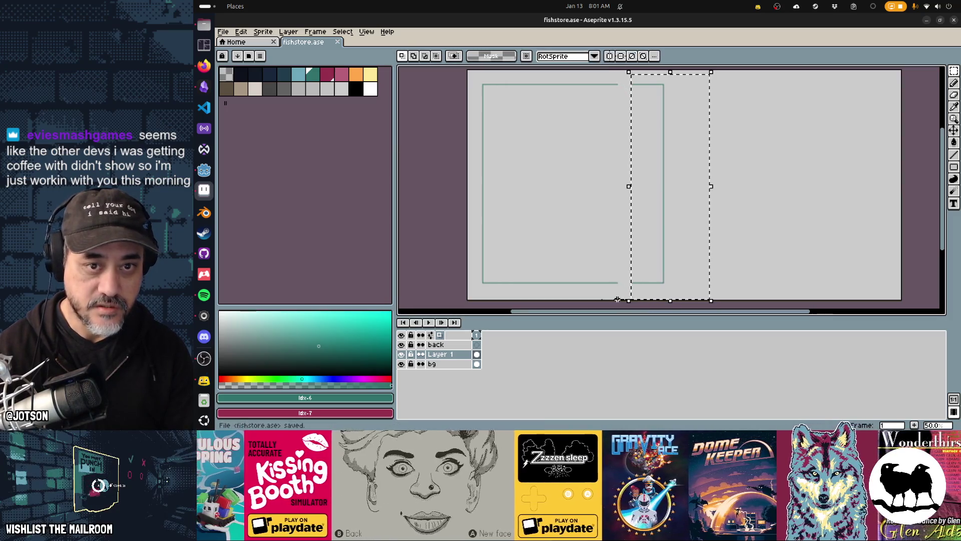
key("ctrl+s")
After checking Godot, nudge the right side further right and save again.
key("alt+Tab")
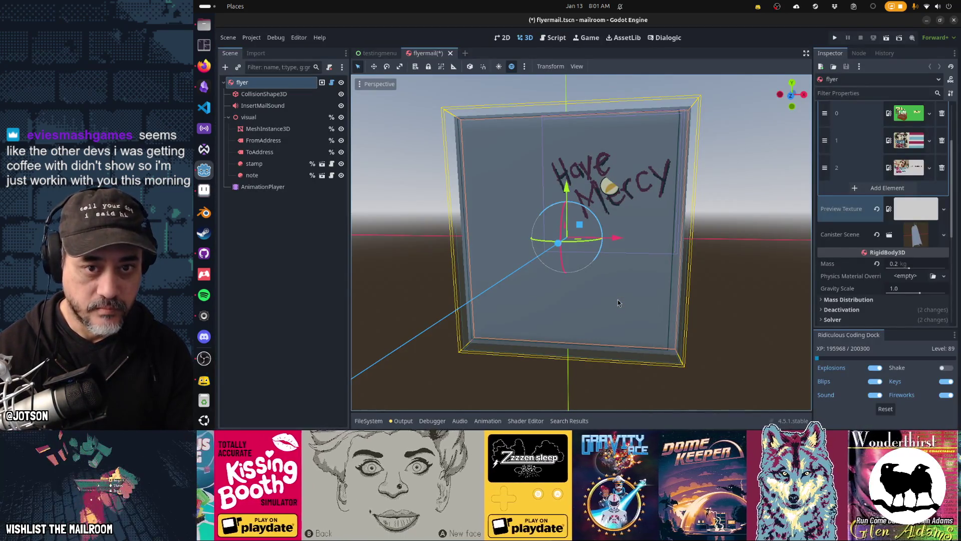
key("alt+Tab")
key("shift+Right")
key("Return")
key("ctrl+s")
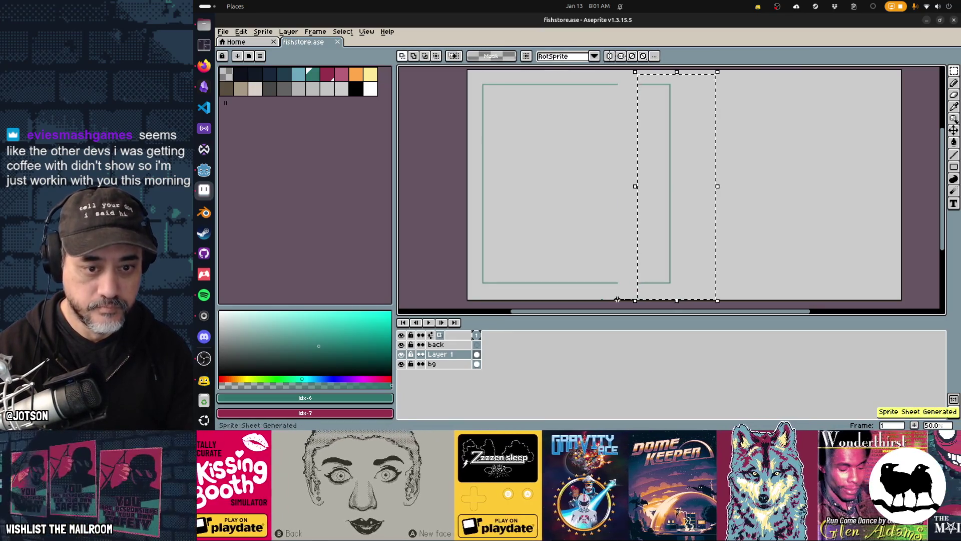
In Godot, deselect the flyer and view it straight from the front.
key("alt+Tab")
key("alt+Tab")
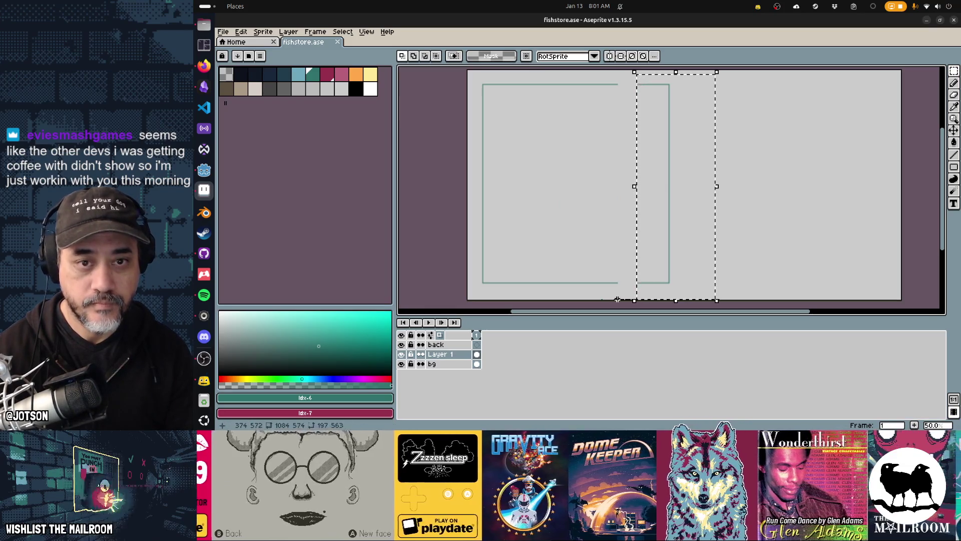
key("alt+Tab")
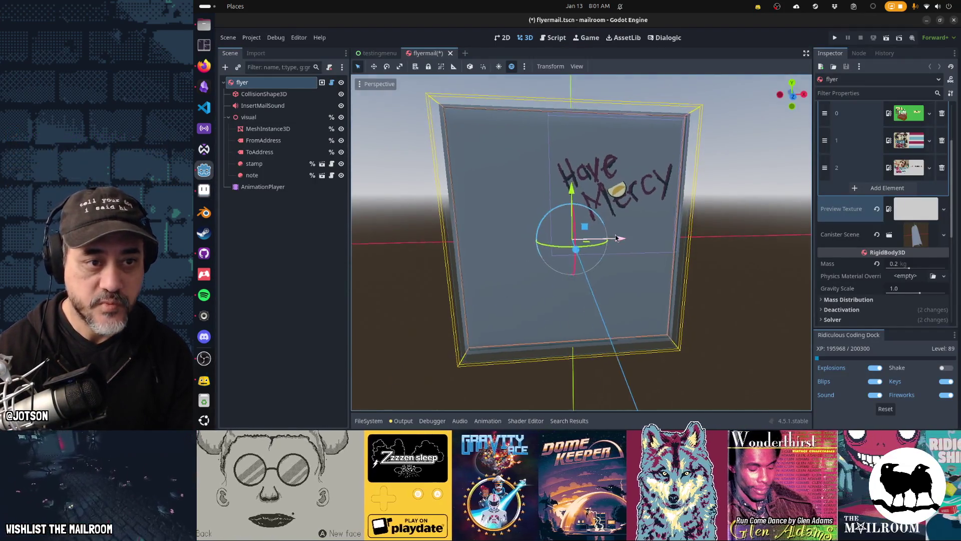
left_click(427, 171)
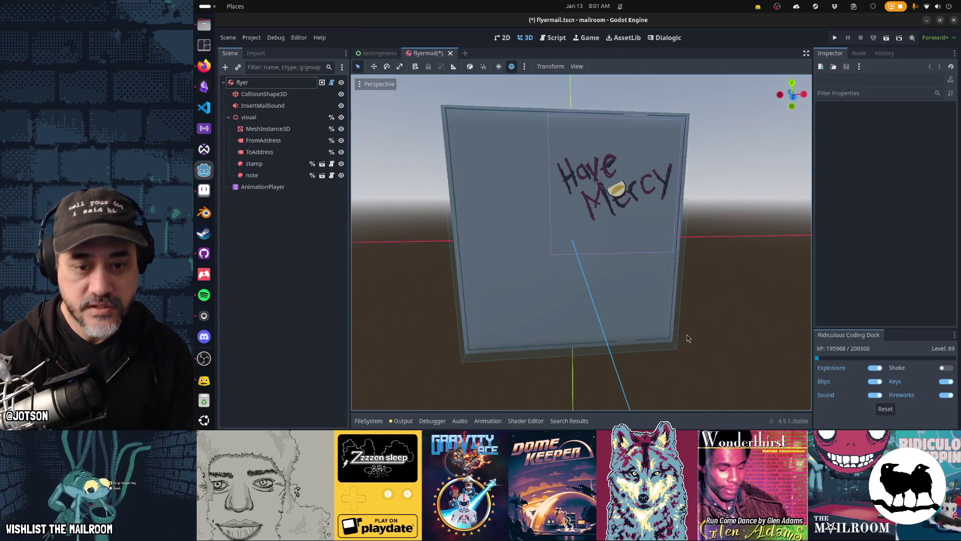
key("KP_1")
key("alt+Tab")
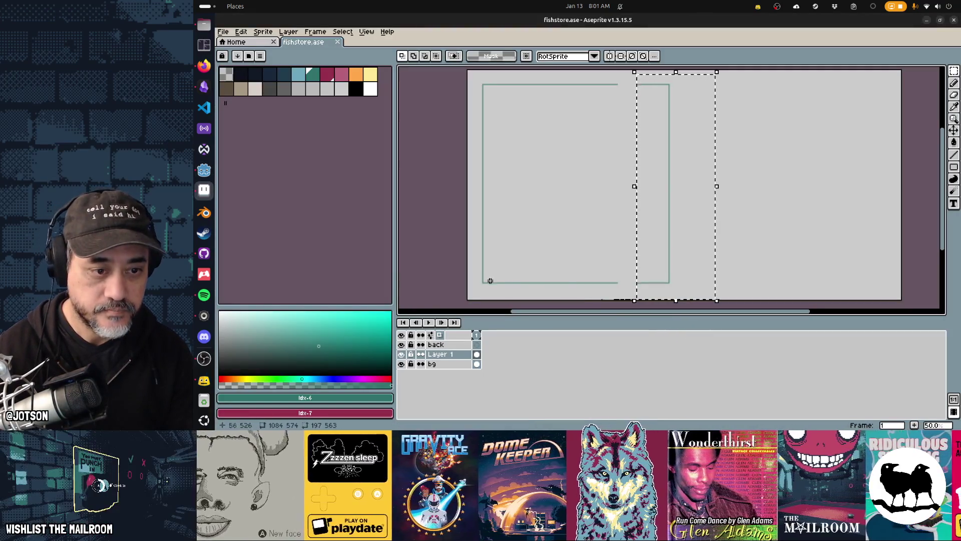
Select the canvas's bottom strip, move it down, commit and save, then check Godot.
left_click_drag(444, 267, 705, 303)
left_click(705, 303)
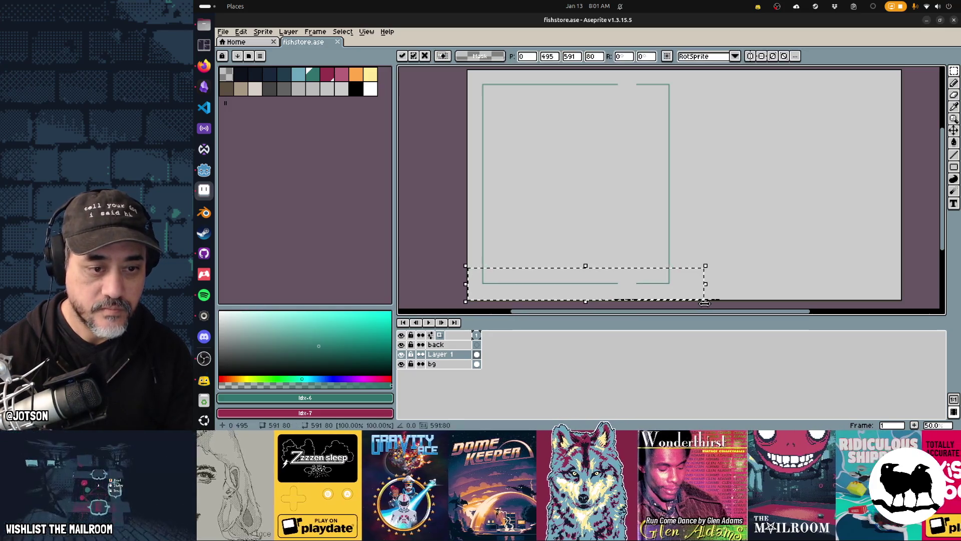
key("Return")
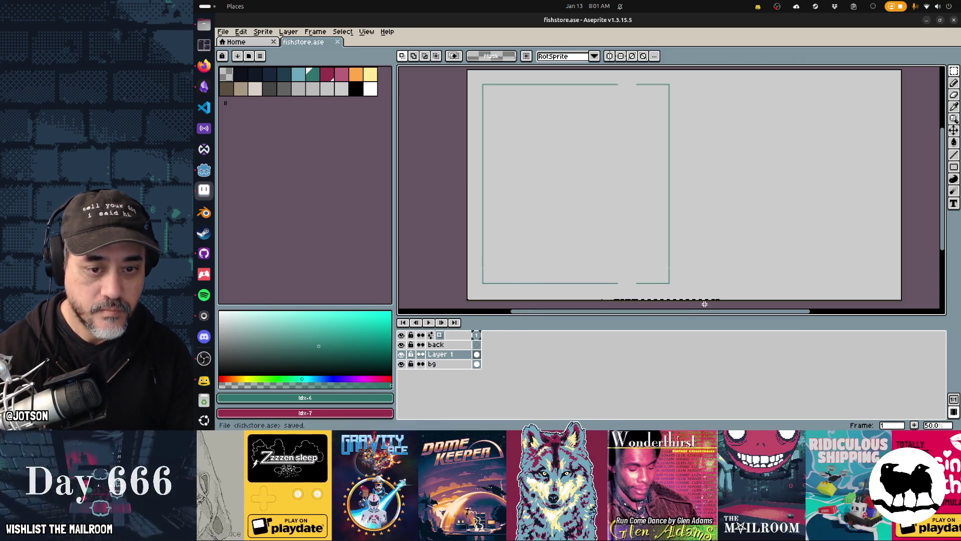
key("alt+Tab")
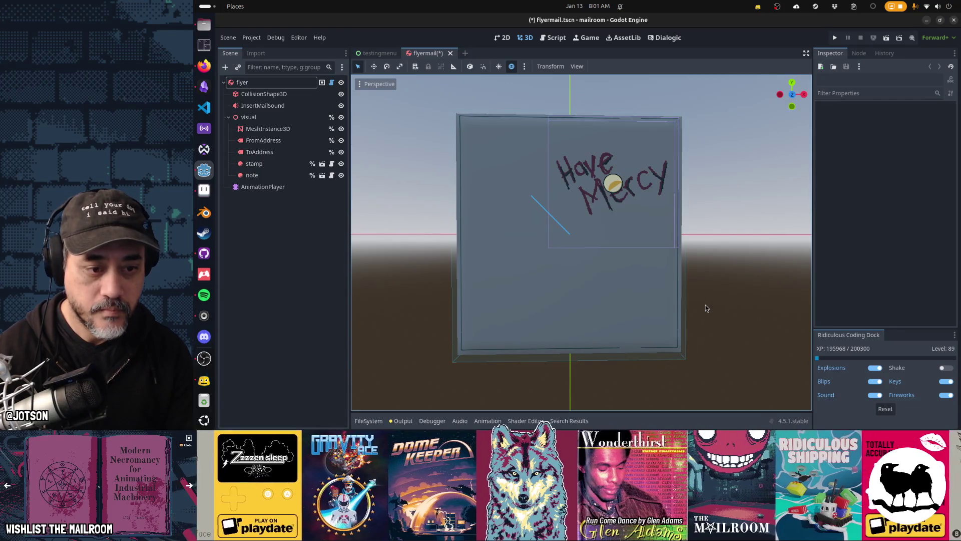
key("alt+Tab")
Reselect the bottom strip to move it, orbit the Godot view, then select the top strip.
left_click_drag(466, 268, 706, 302)
left_click(473, 278)
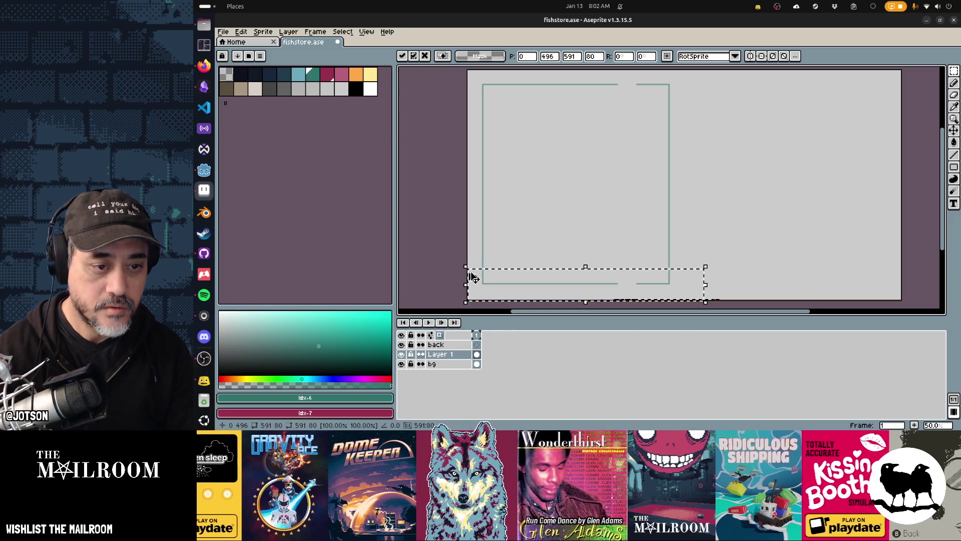
key("alt+Tab")
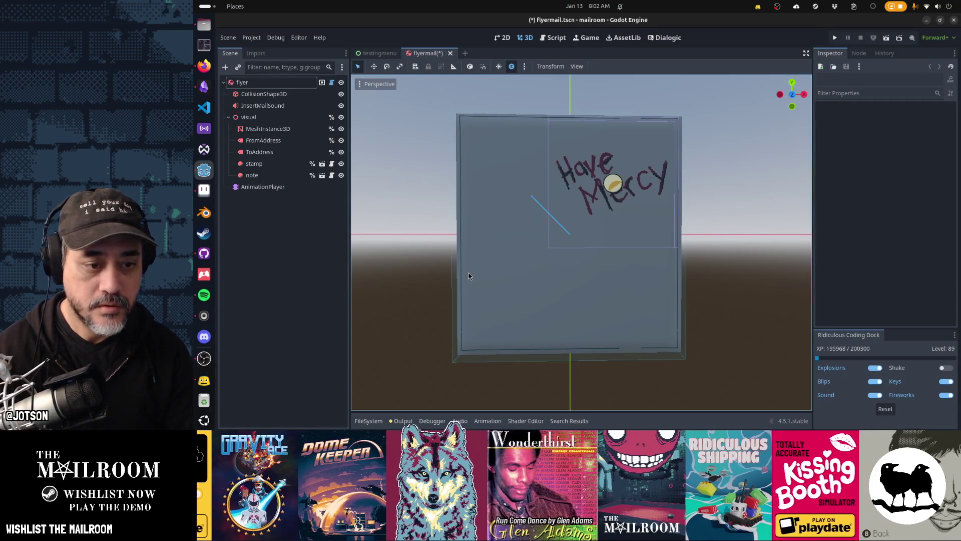
left_click_drag(468, 273, 525, 217)
scroll(491, 222, "down", 2)
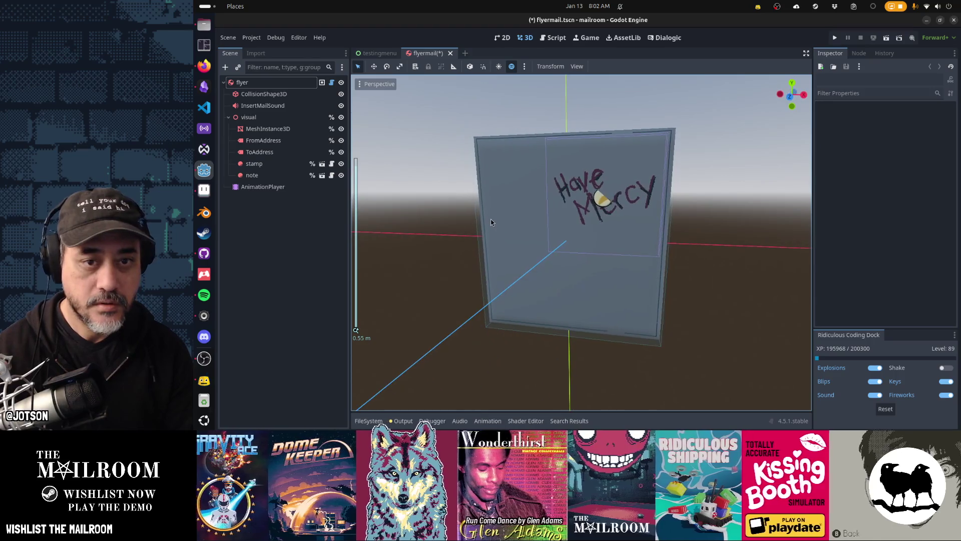
key("alt+Tab")
left_click_drag(472, 75, 685, 119)
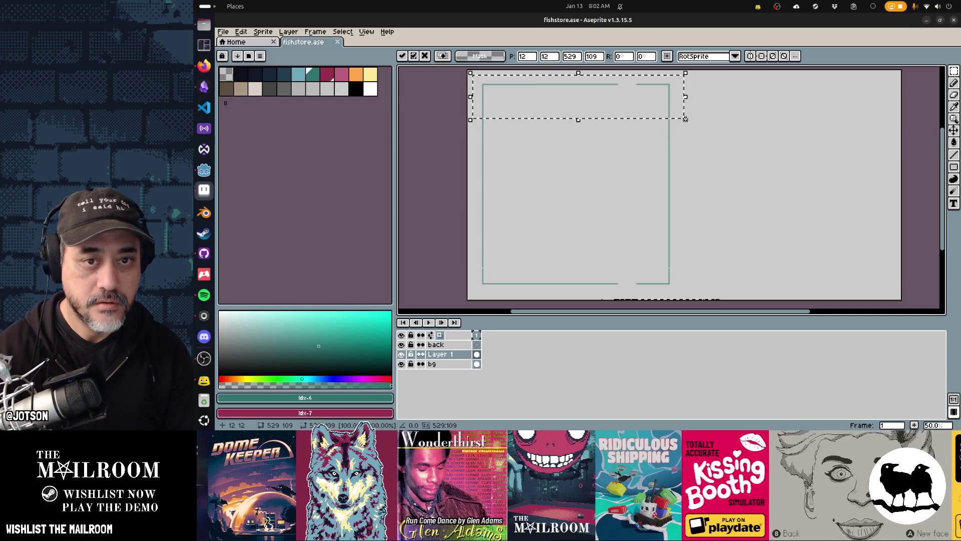
Apply the move, re-export the flyer and check the updated flyer in Godot.
key("Return")
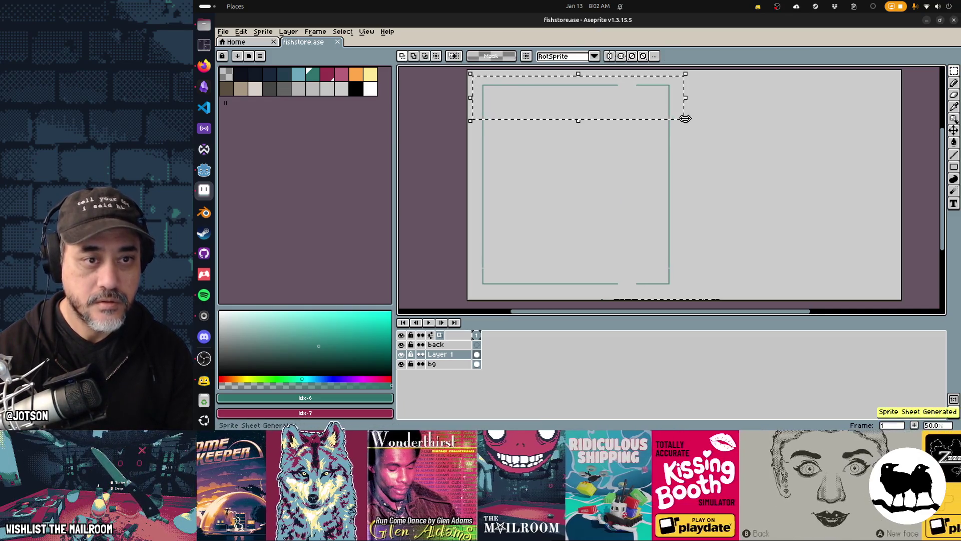
key("alt+Tab")
mouse_move(573, 187)
left_mouse_down()
mouse_move(612, 184)
mouse_move(576, 206)
left_mouse_up()
key("alt+Tab")
Patch the gap in the teal line using a smaller pencil brush.
scroll(598, 180, "up", 3)
scroll(625, 125, "up", 3)
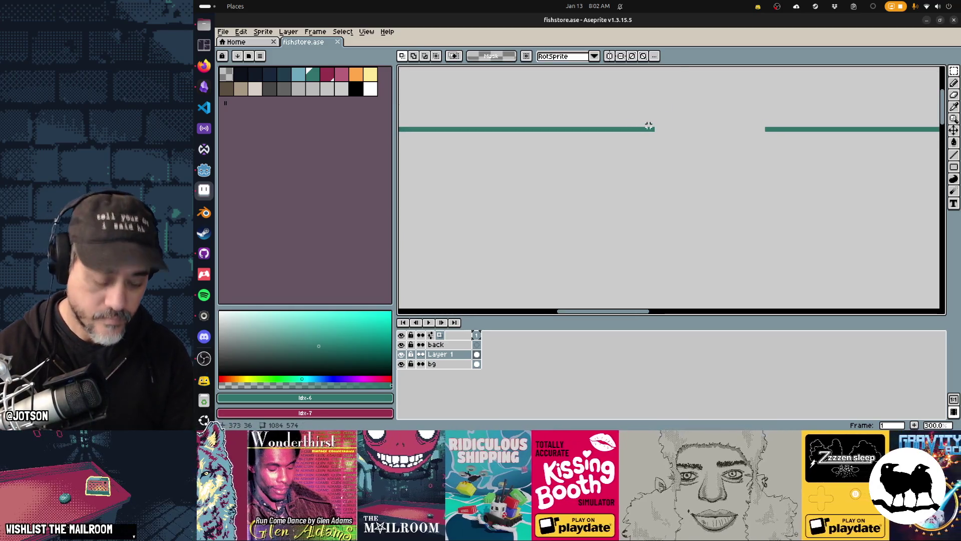
key("b")
key("minus")
key("minus")
key("minus")
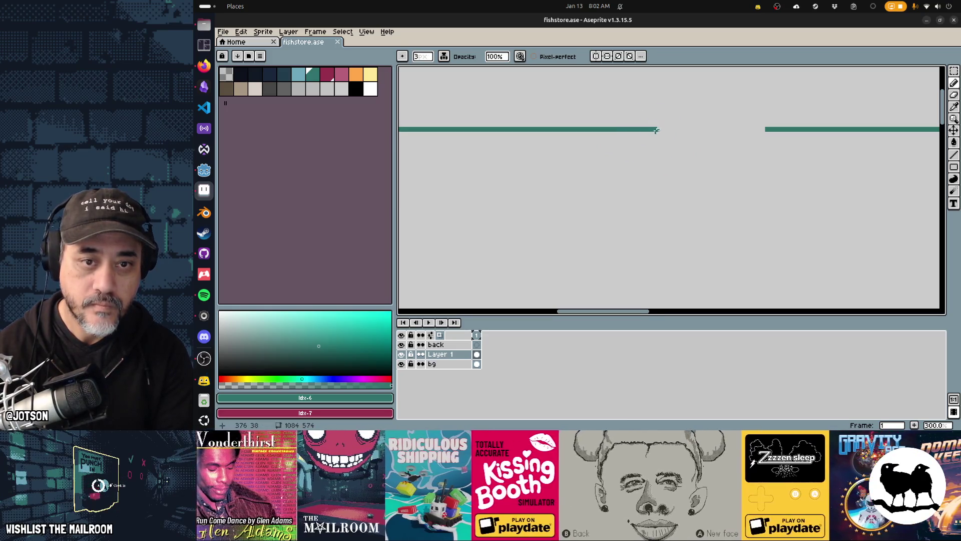
left_click(779, 130, "shift")
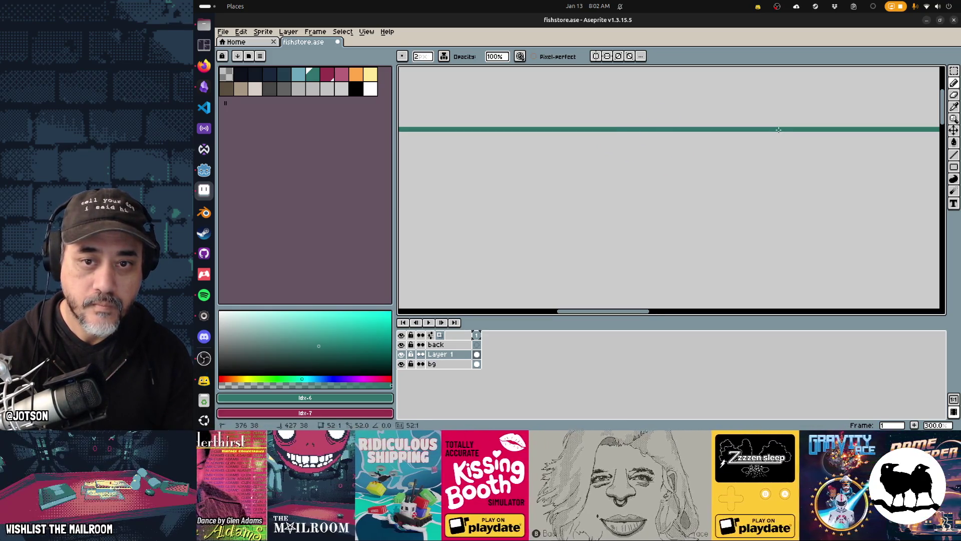
Zoom and pan around the canvas to confirm the teal frame is closed.
scroll(779, 130, "down", 4)
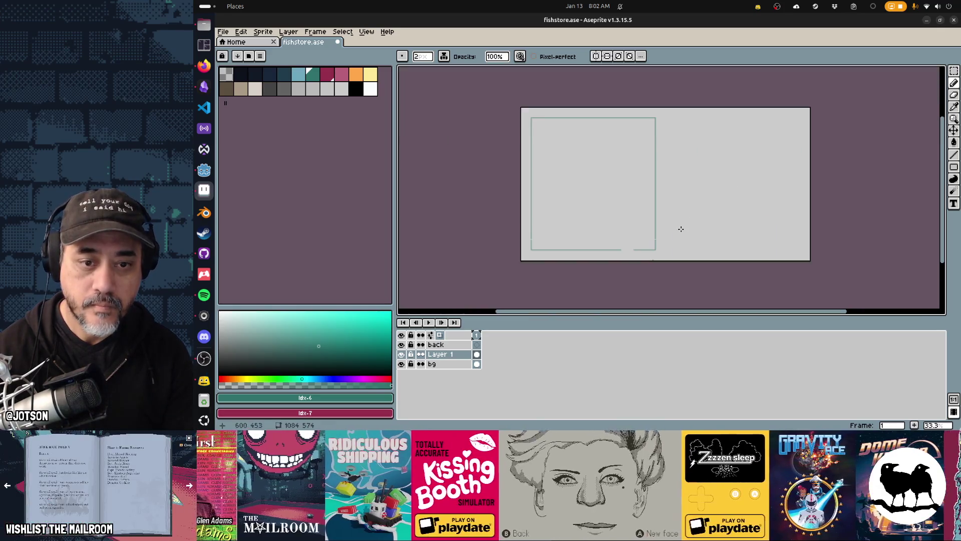
scroll(710, 164, "up", 2)
scroll(638, 201, "up", 3)
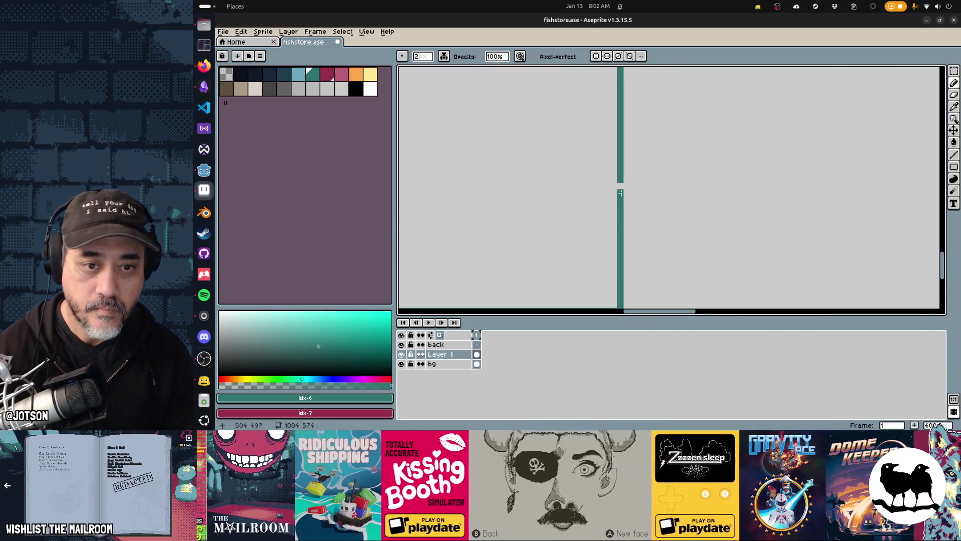
left_click_drag(528, 205, 901, 197)
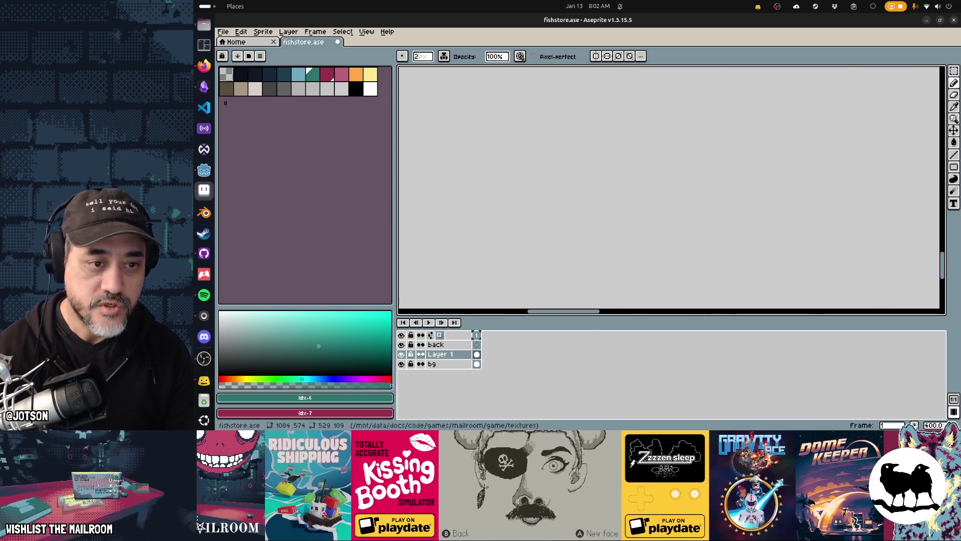
scroll(669, 190, "down", 2)
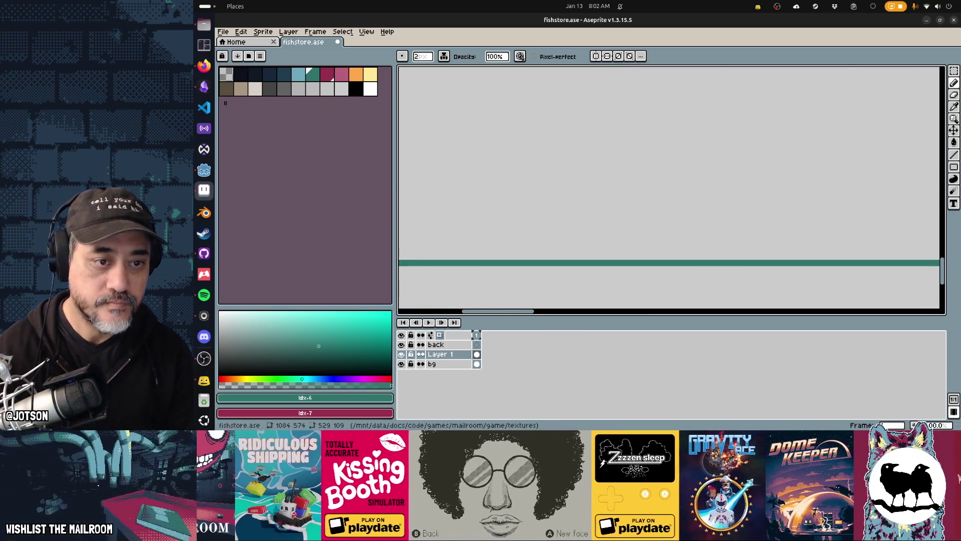
scroll(726, 178, "left", 3)
scroll(788, 217, "up", 3)
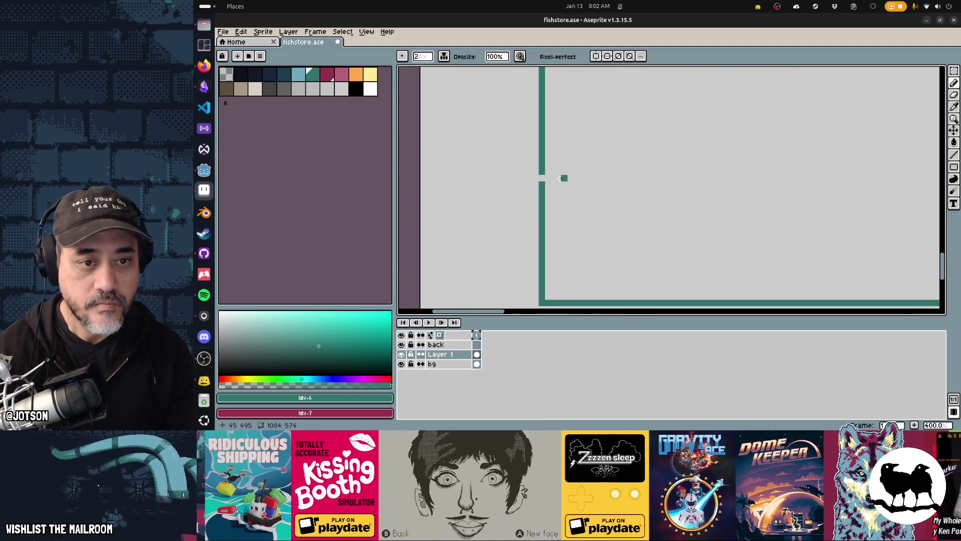
scroll(566, 184, "right", 5)
scroll(566, 184, "down", 3)
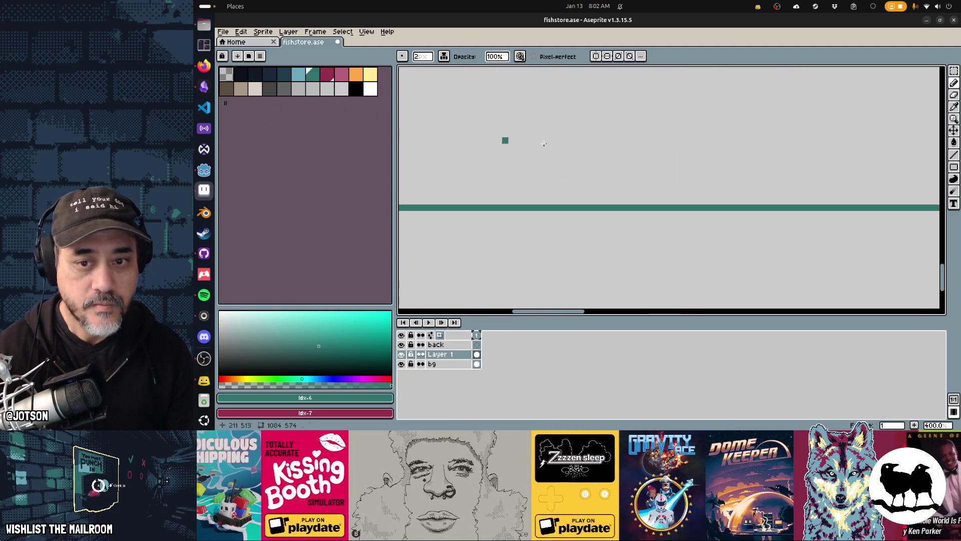
scroll(504, 139, "up", 1)
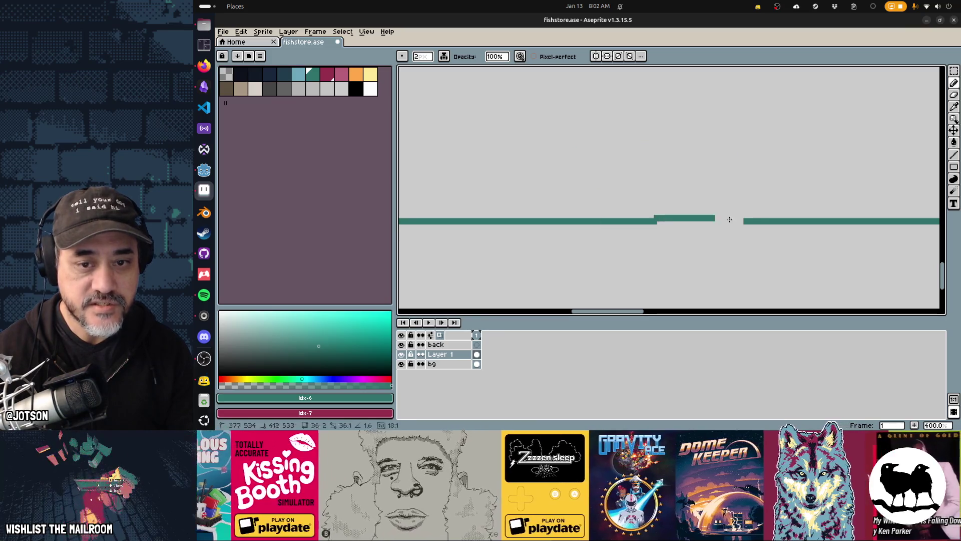
scroll(790, 184, "down", 3)
scroll(626, 175, "up", 1)
scroll(622, 175, "down", 3)
scroll(562, 200, "up", 2)
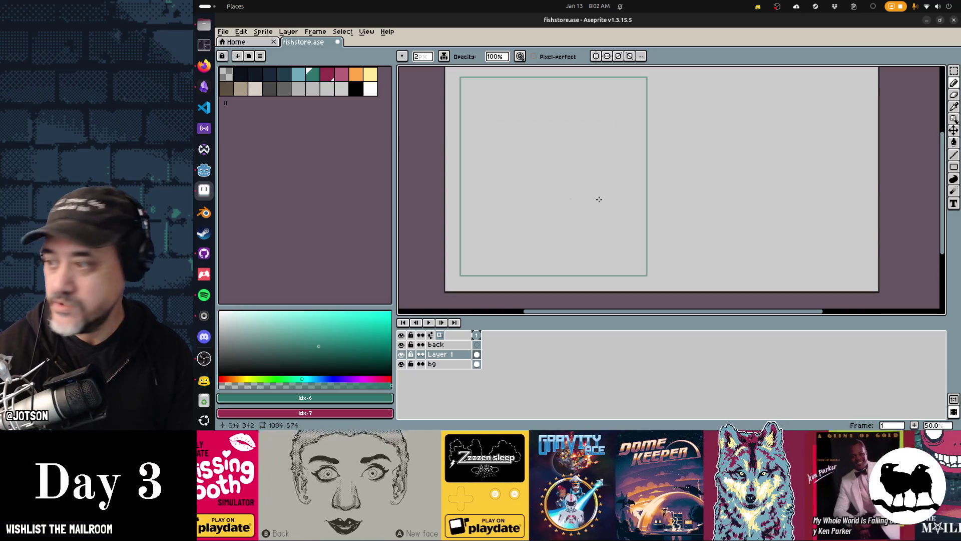
key("alt+Tab")
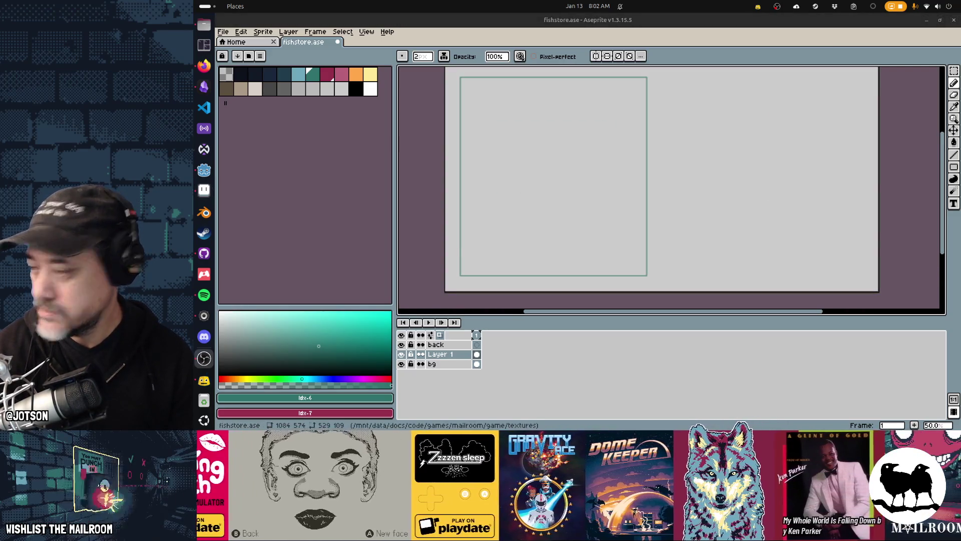
left_click(204, 292)
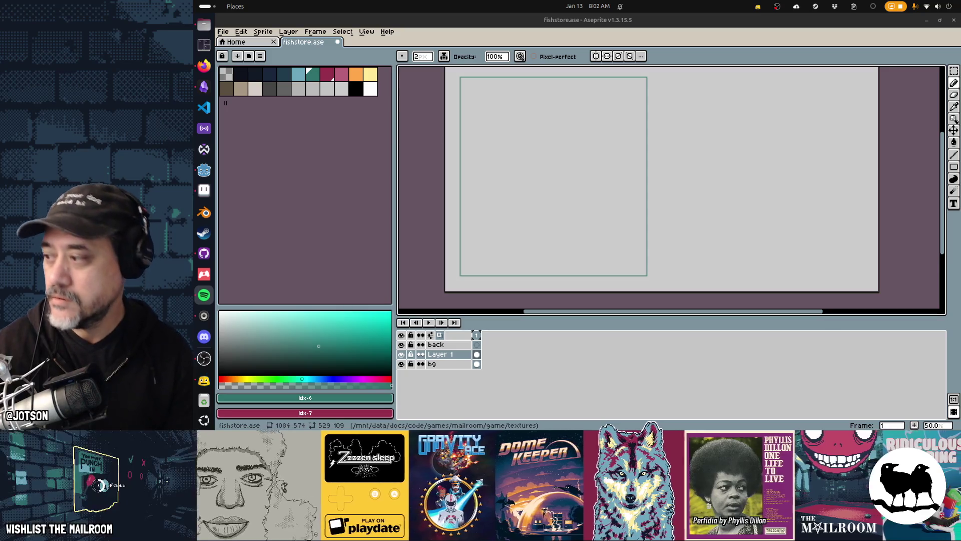
key("alt+Tab")
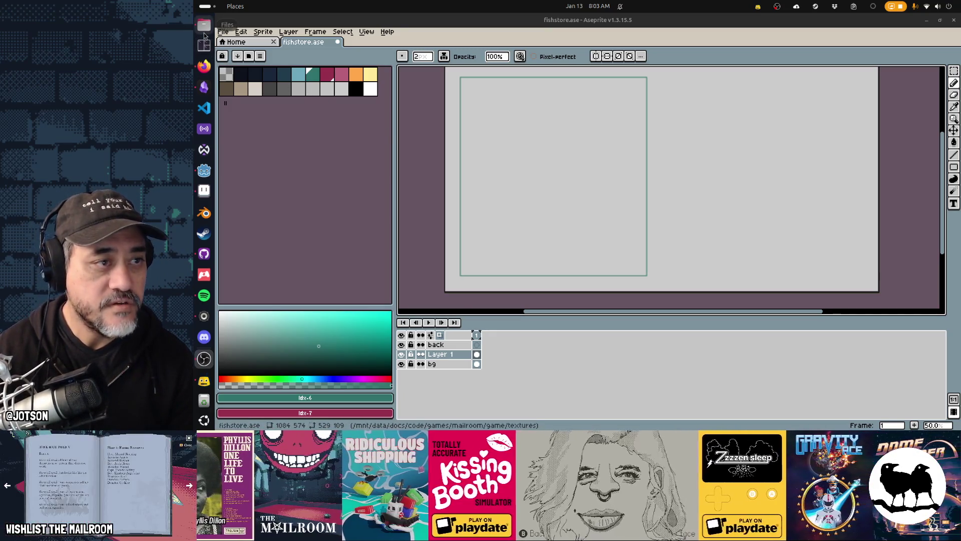
Open Files and browse to Documents > code > games > mailroom > scrapbook.
left_click(203, 33)
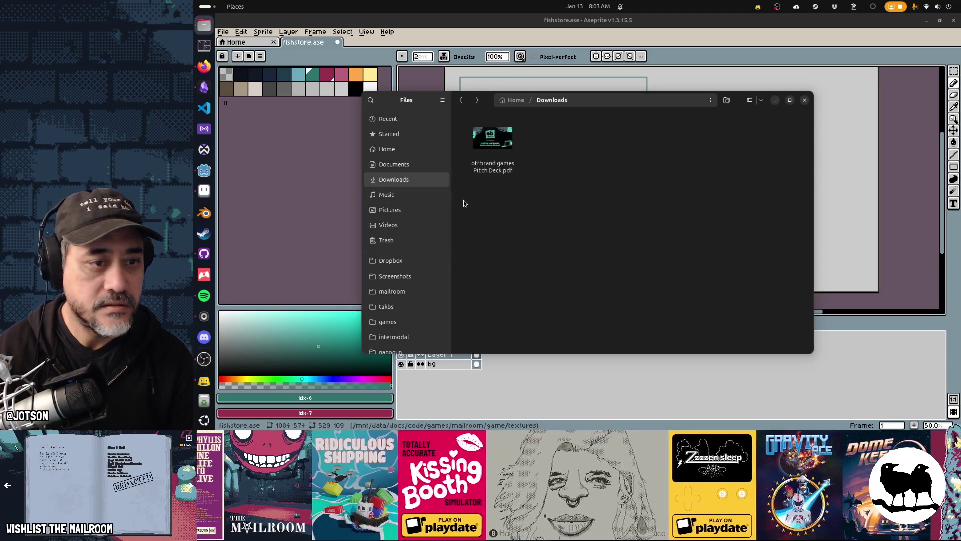
left_click(393, 164)
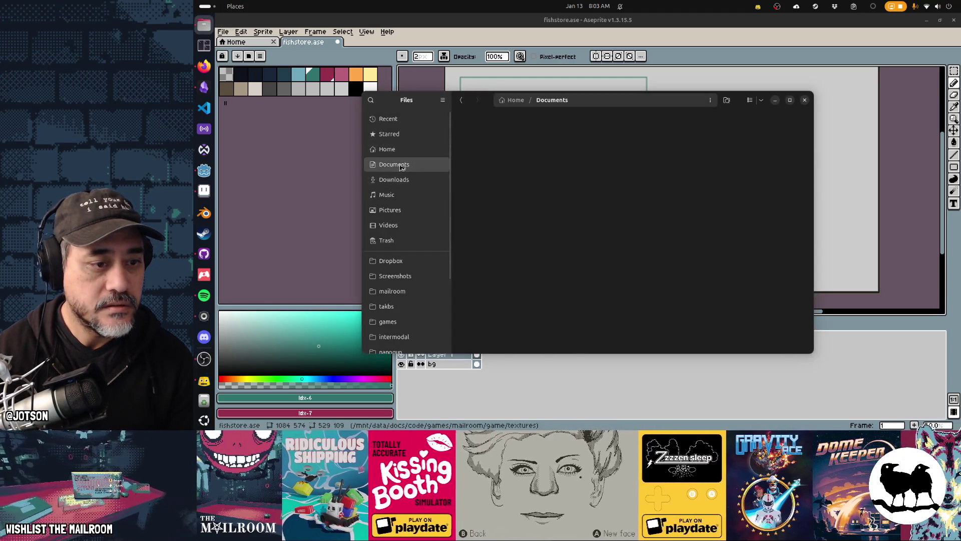
scroll(413, 309, "down", 3)
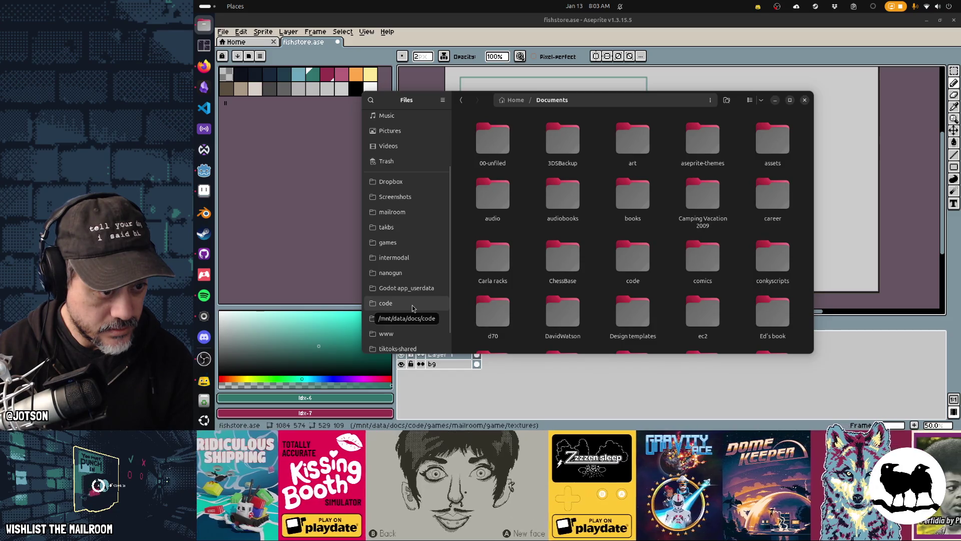
left_click(388, 243)
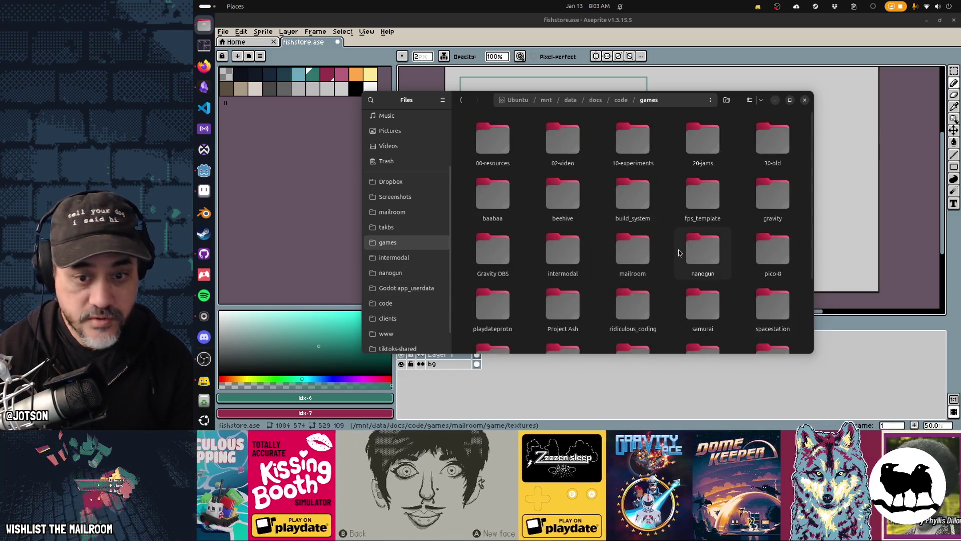
scroll(679, 253, "down", 3)
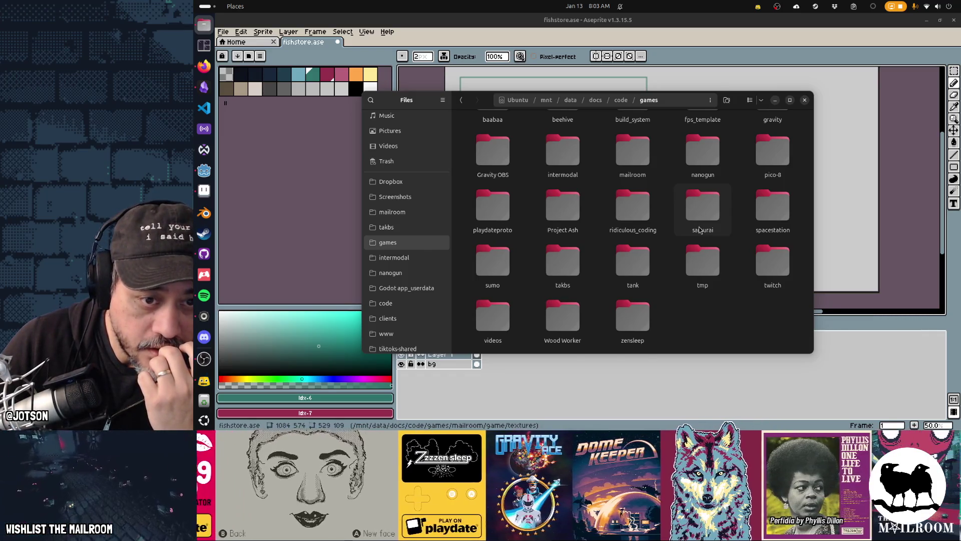
scroll(698, 228, "up", 2)
double_click(632, 227)
left_click(705, 148)
double_click(632, 145)
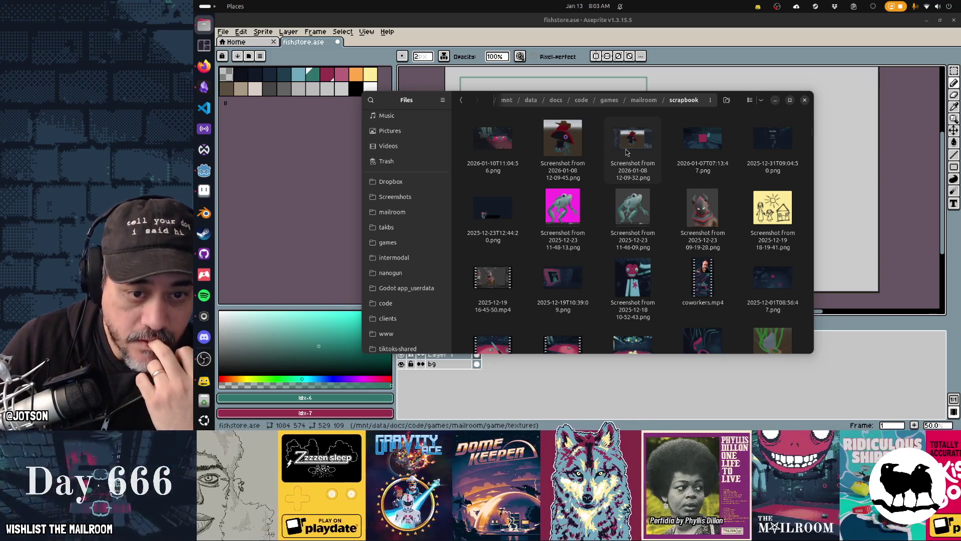
Pick out the pink-background frog screenshot and drag it toward Aseprite's sprite.
left_click(631, 210)
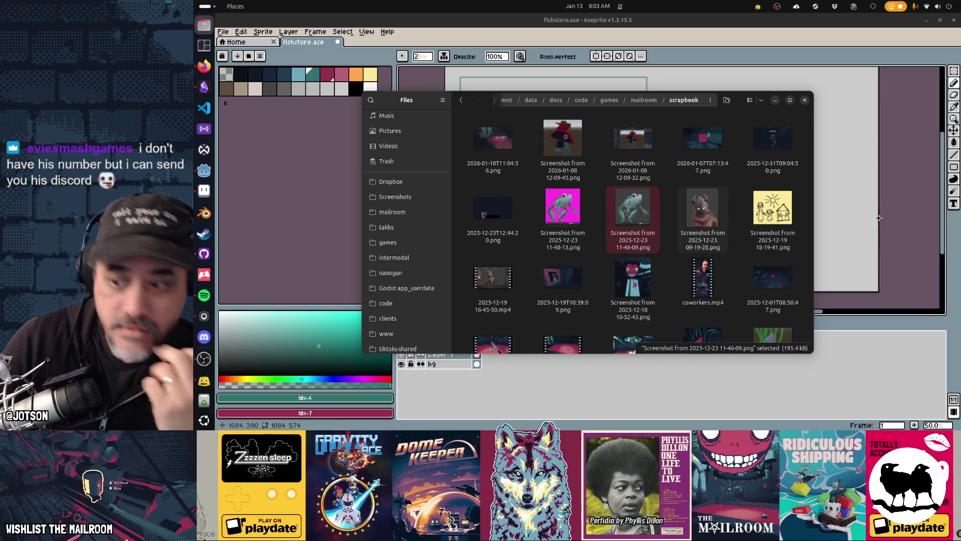
left_click(750, 44)
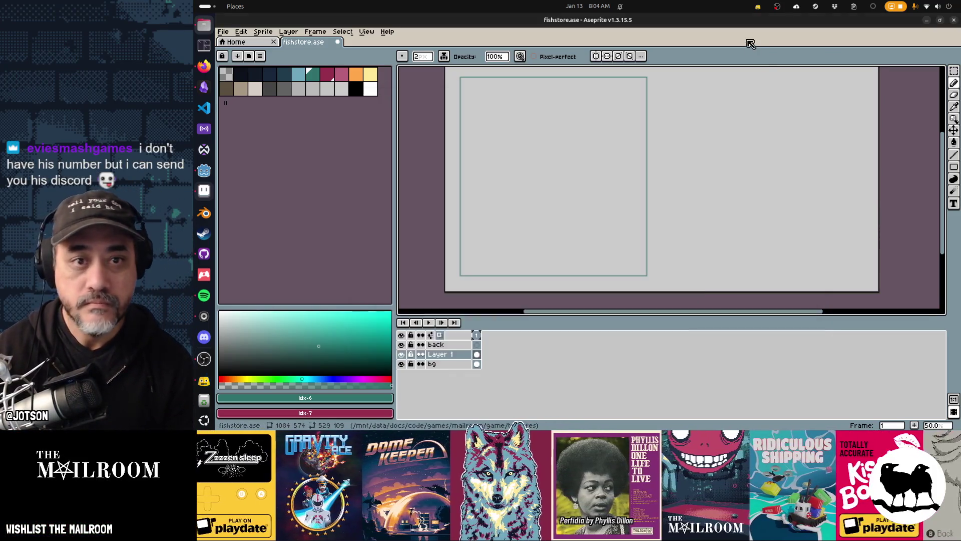
key("alt+Tab")
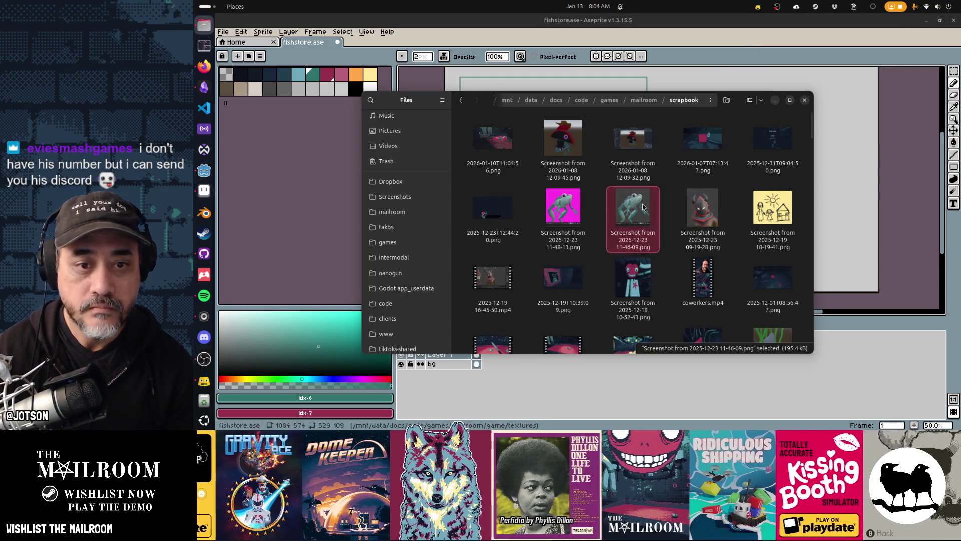
mouse_move(562, 206)
left_mouse_down()
mouse_move(595, 215)
mouse_move(846, 196)
left_mouse_up()
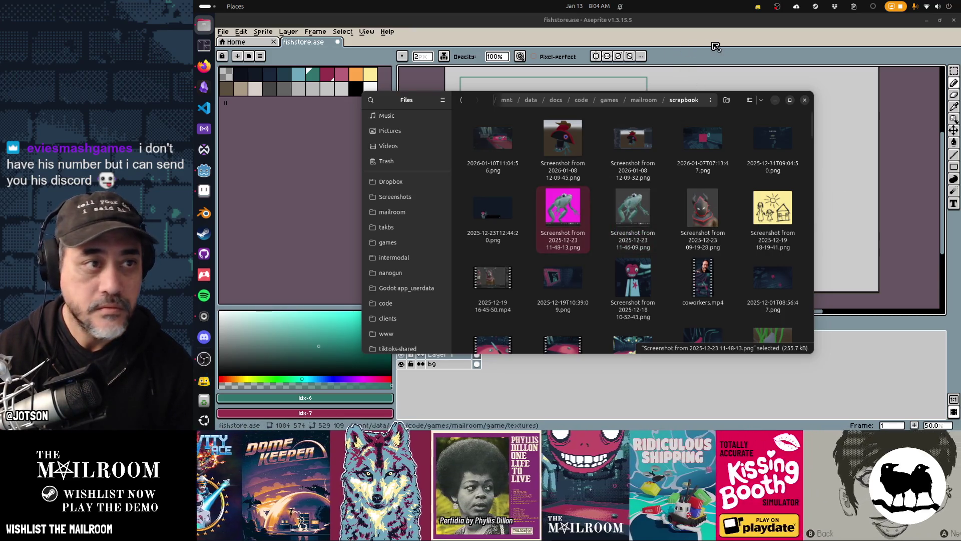
left_click(706, 47)
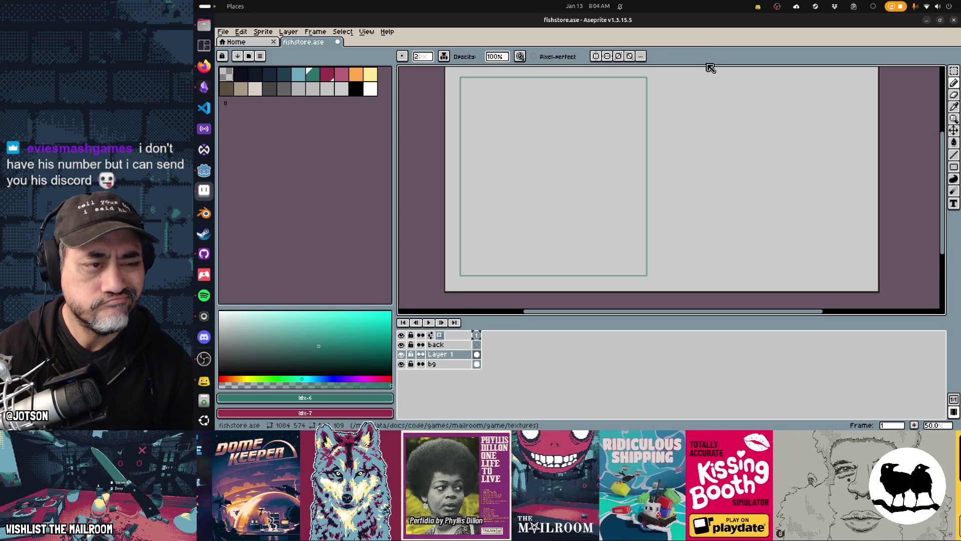
key("super")
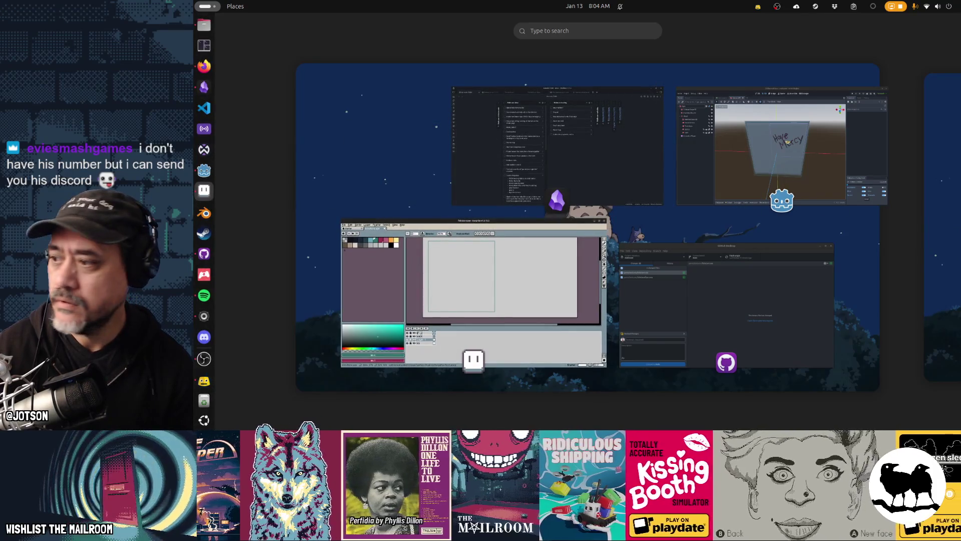
Return from the overview to Aseprite and paste the frog screenshot onto the canvas.
key("super")
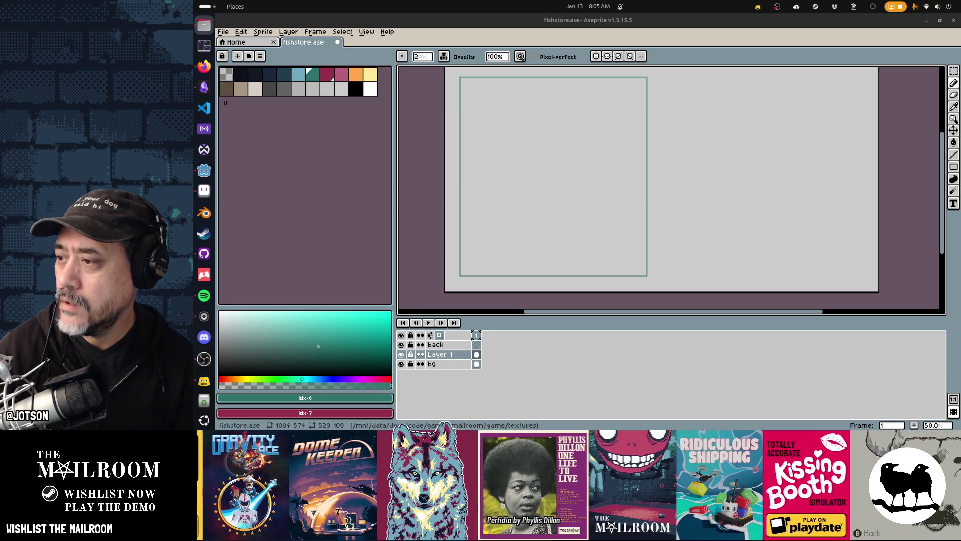
left_click(727, 59)
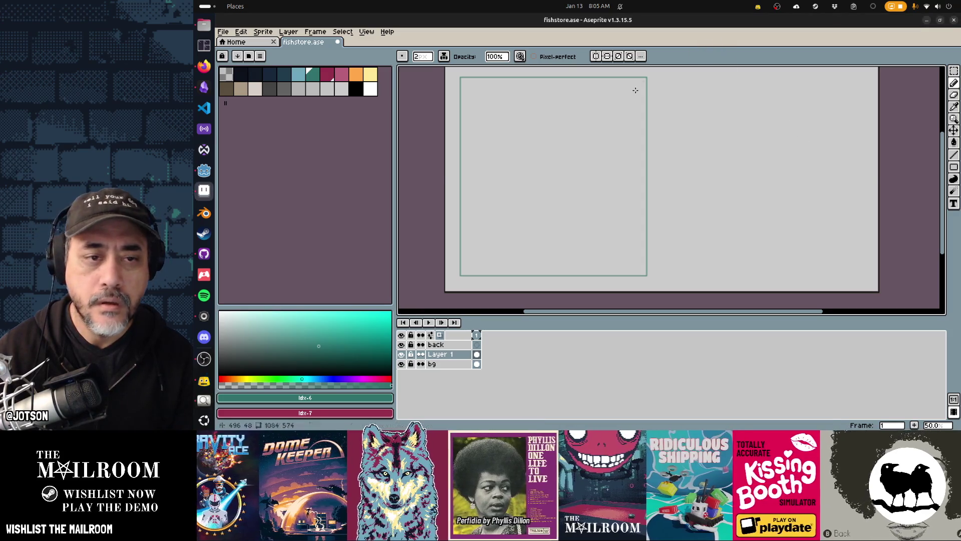
key("ctrl+v")
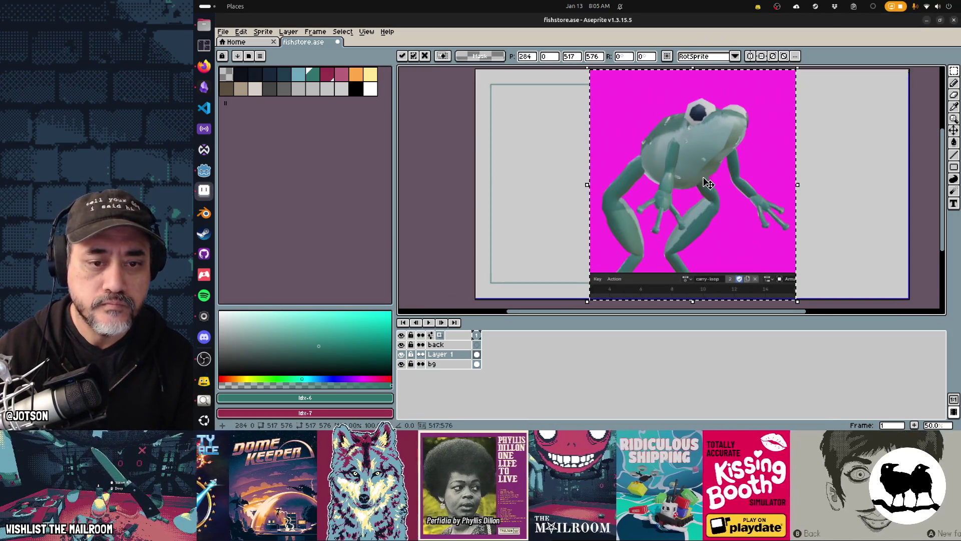
Discard the first paste and paste the frog onto a new Layer 2 instead.
left_click_drag(693, 190, 663, 203)
key("Left")
key("Left")
key("Left")
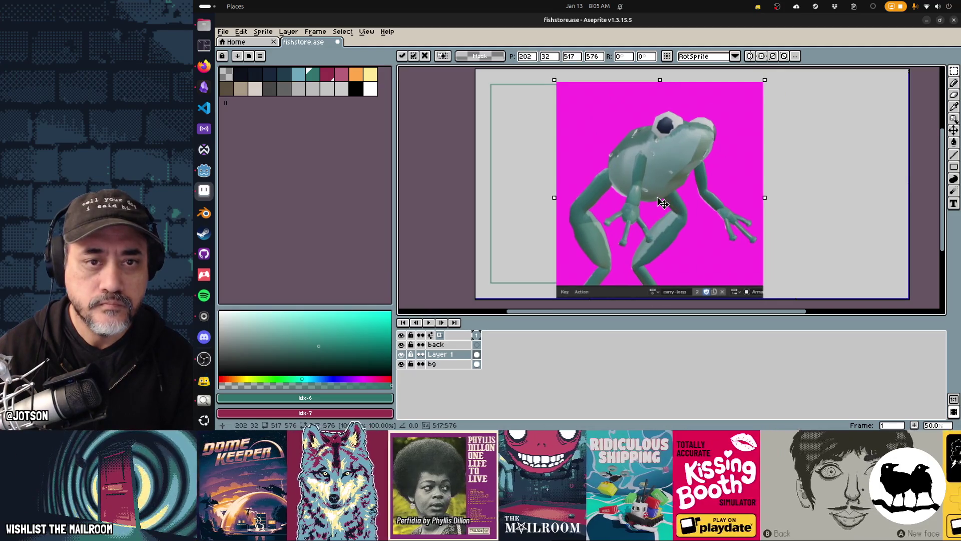
key("Escape")
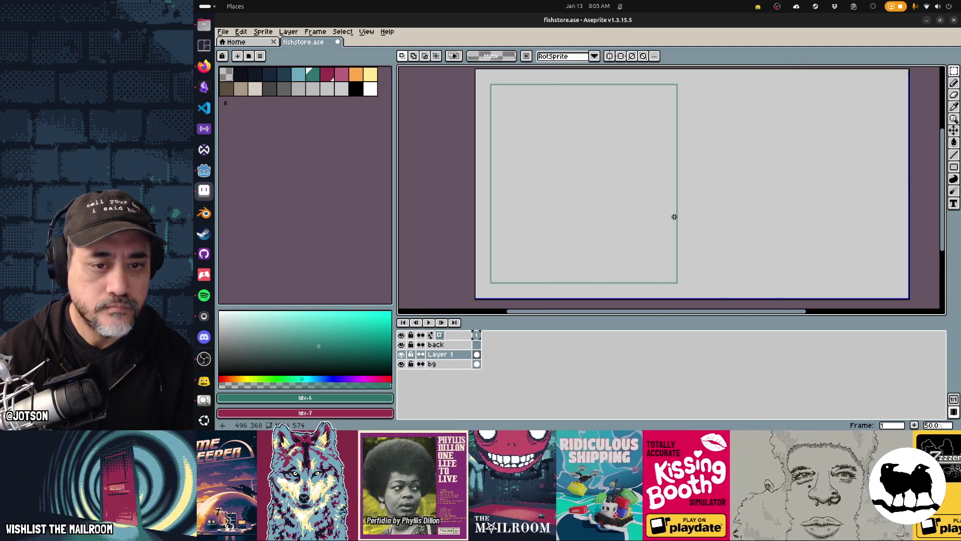
key("shift+n")
key("ctrl+v")
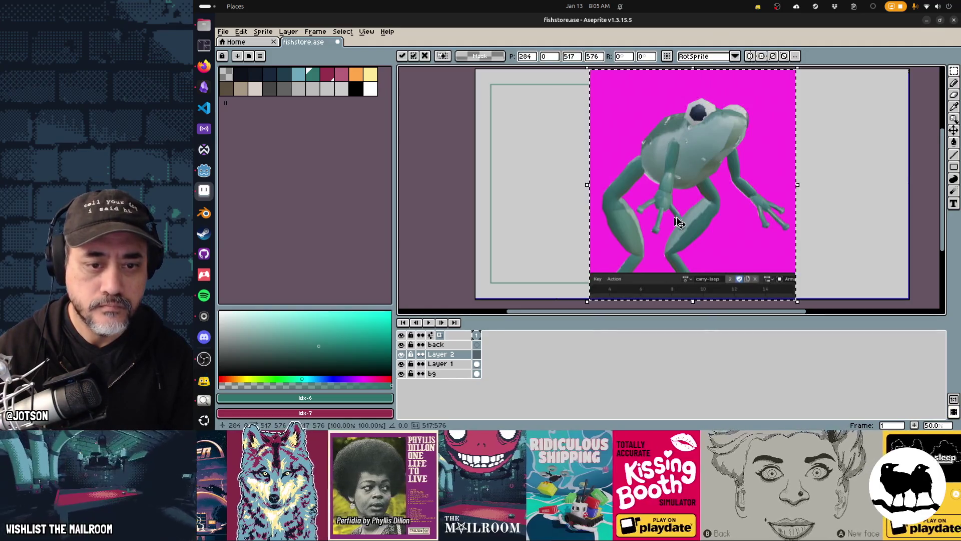
key("Return")
Delete the editor timeline strip along the bottom of the frog image.
left_click_drag(634, 250, 600, 182)
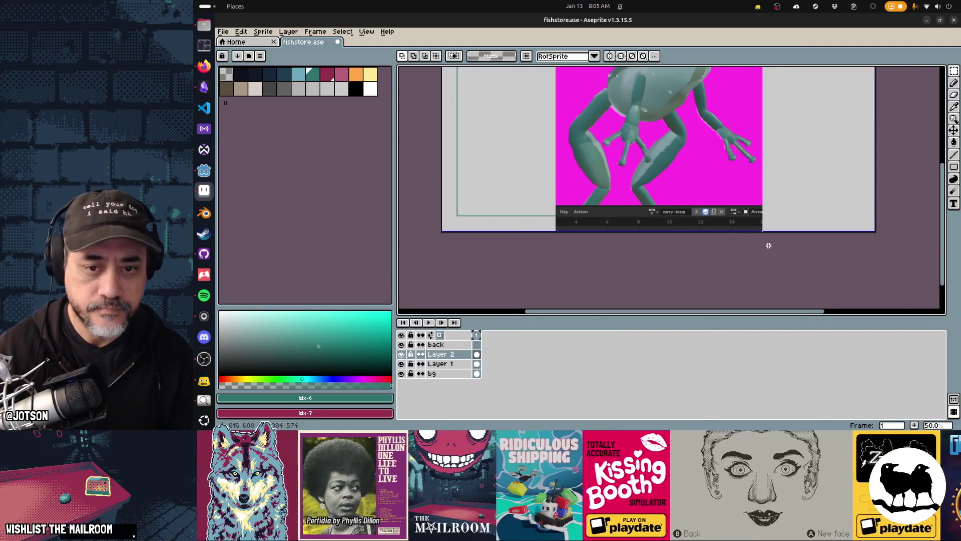
left_click_drag(824, 286, 500, 206)
key("Delete")
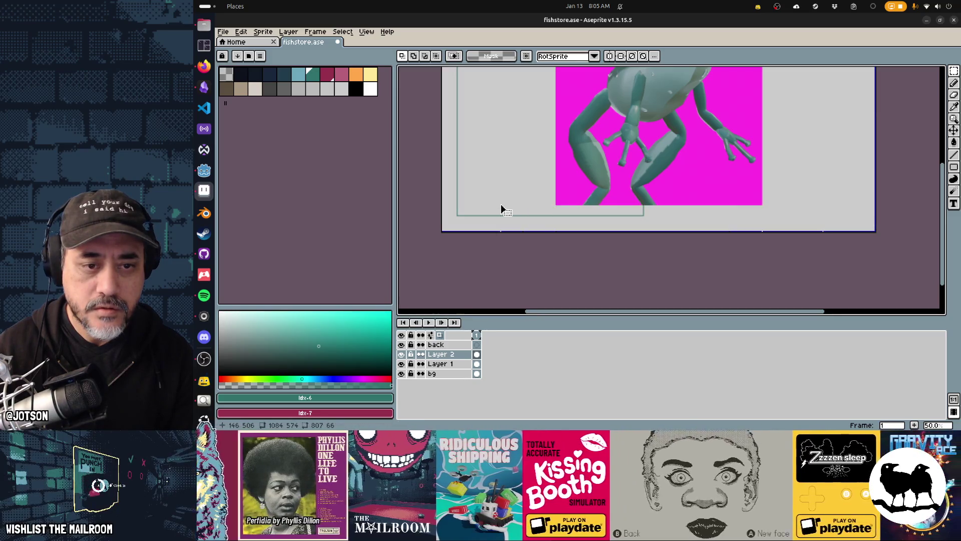
Try Magic Wand removal of the magenta background at tolerances 28, 65 and 91.
key("w")
left_click(567, 196)
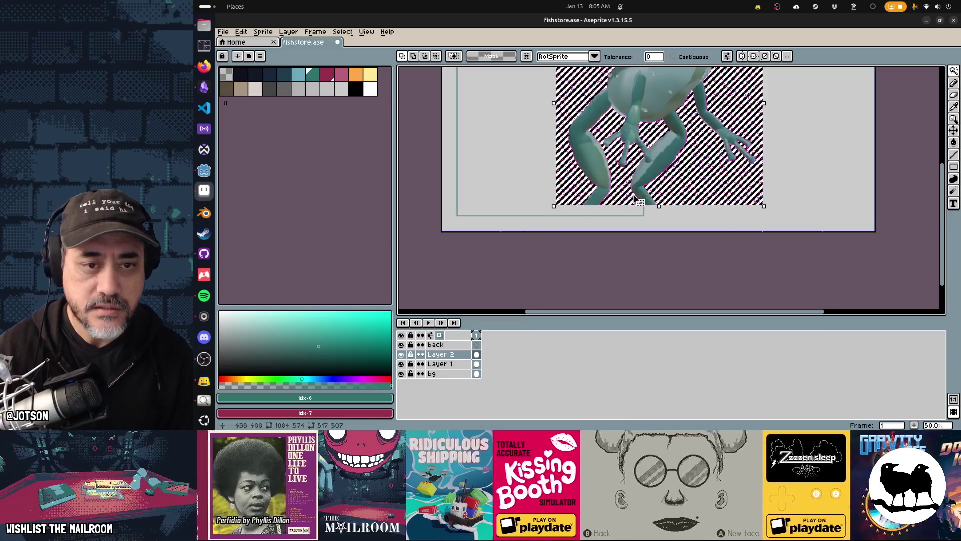
scroll(571, 195, "up", 3)
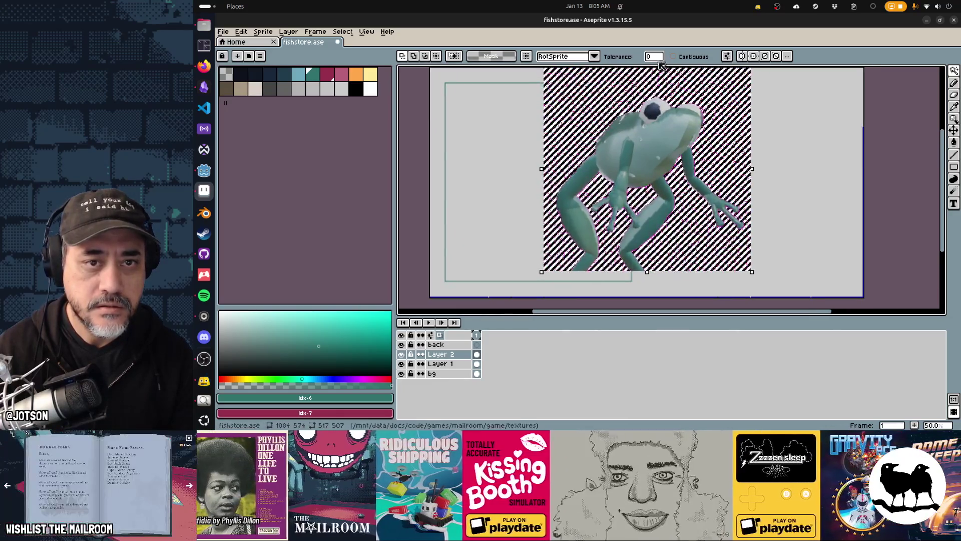
key("ctrl+d")
left_click(658, 57)
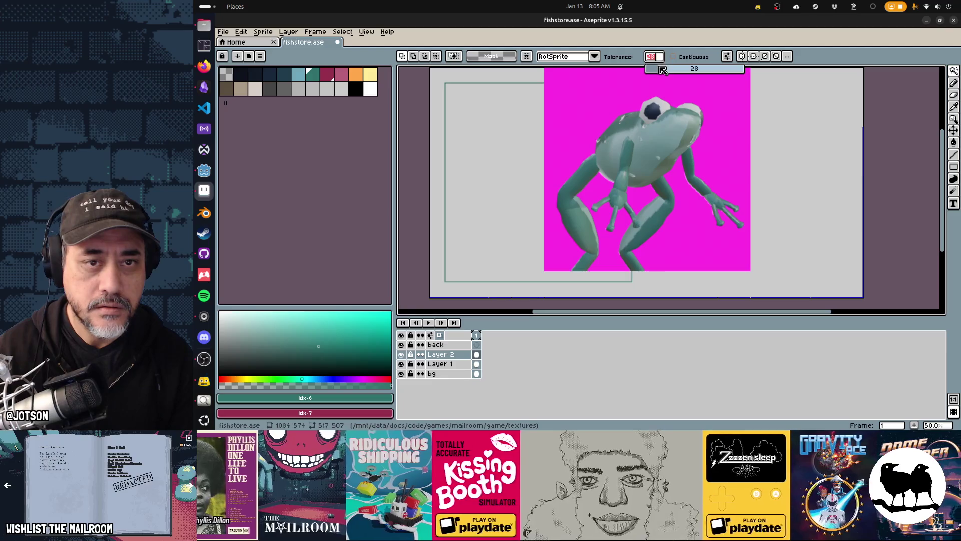
left_click(731, 85)
key("Delete")
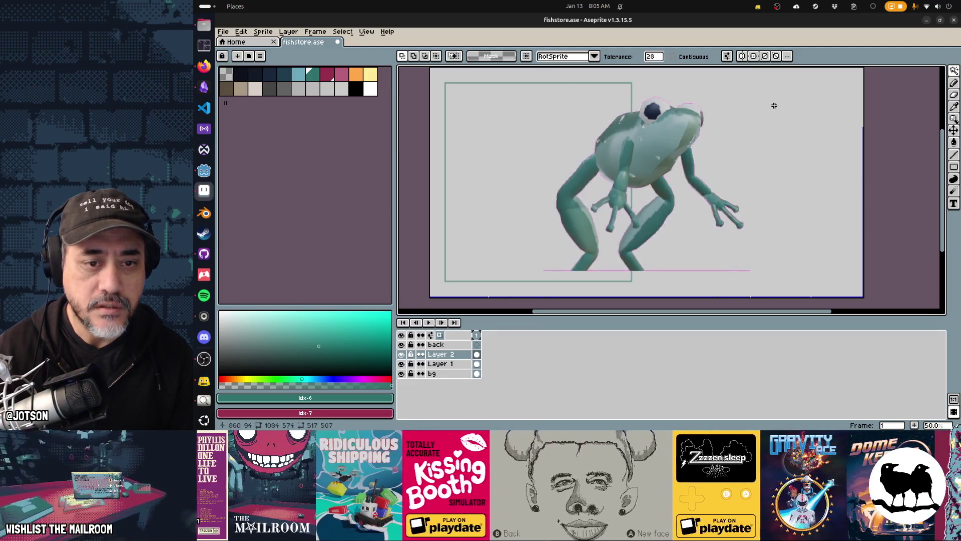
key("ctrl+z")
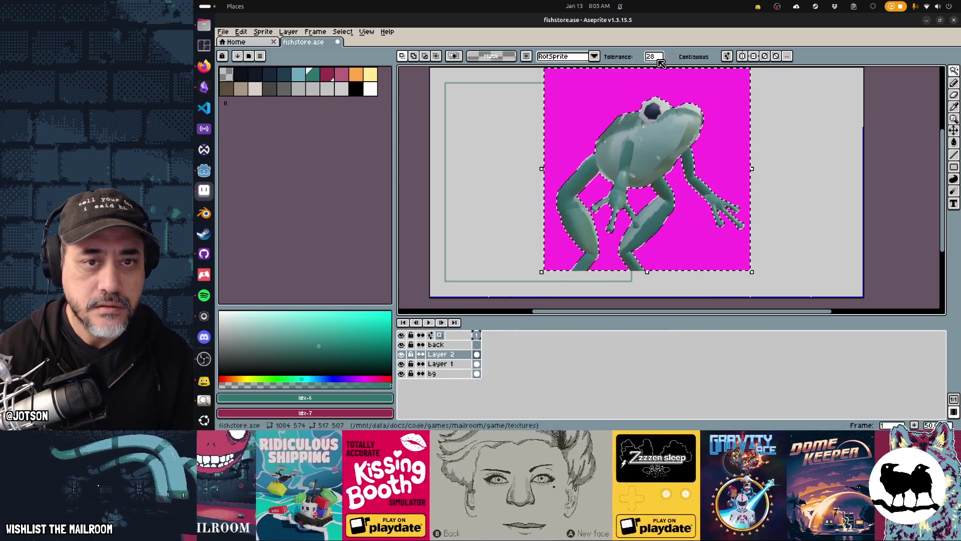
key("ctrl+d")
left_click(703, 89)
key("ctrl+x")
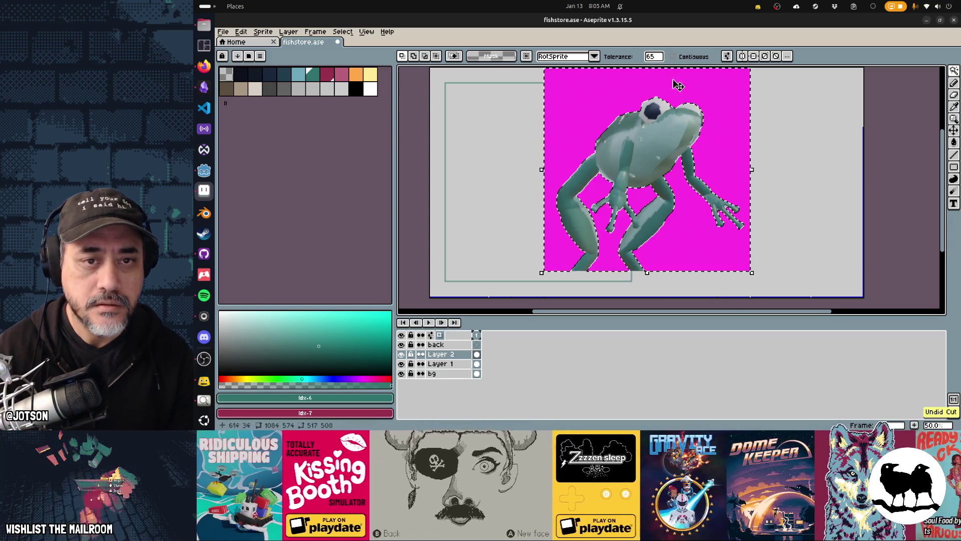
left_click(701, 90)
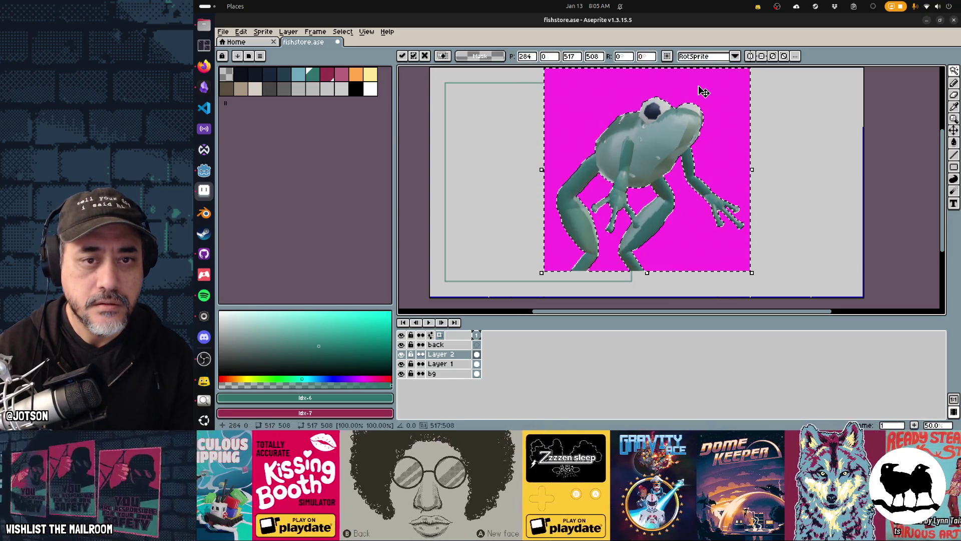
key("ctrl+x")
Cut the magenta background at tolerance 82 and move the frog left over the panel.
key("ctrl+z")
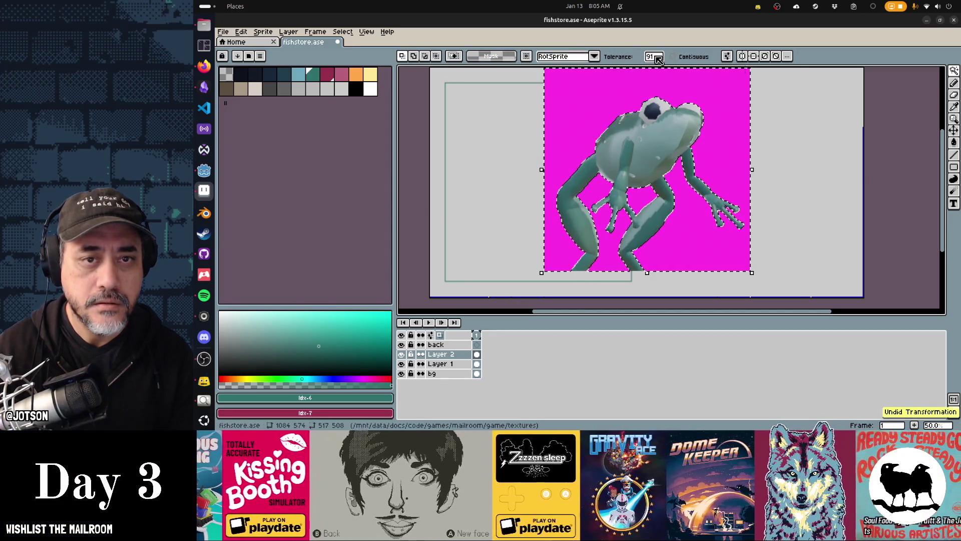
left_click_drag(653, 56, 686, 75)
left_click(713, 101)
key("ctrl+x")
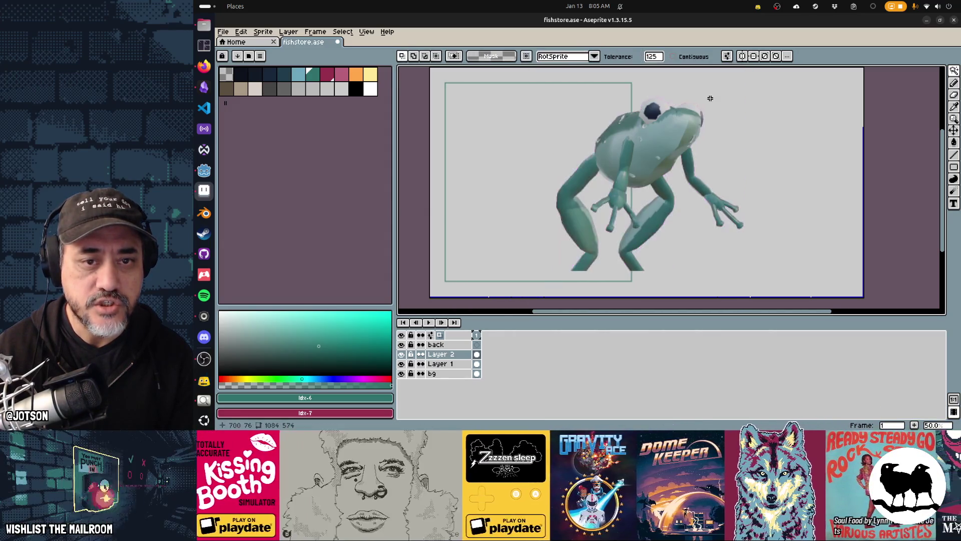
key("ctrl+z")
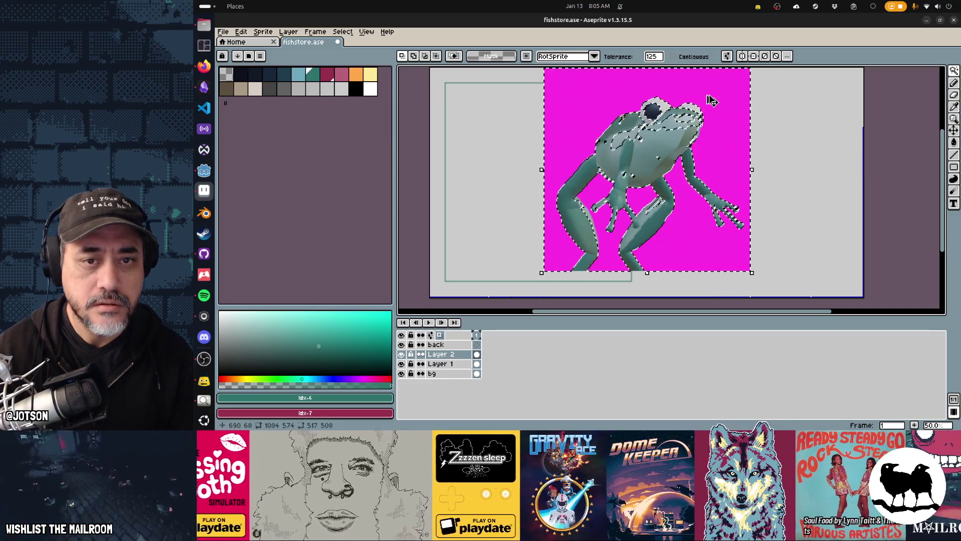
key("ctrl+d")
mouse_move(653, 56)
left_mouse_down()
mouse_move(665, 73)
mouse_move(686, 76)
left_mouse_up()
left_click(707, 86)
key("ctrl+x")
key("ctrl+z")
key("ctrl+x")
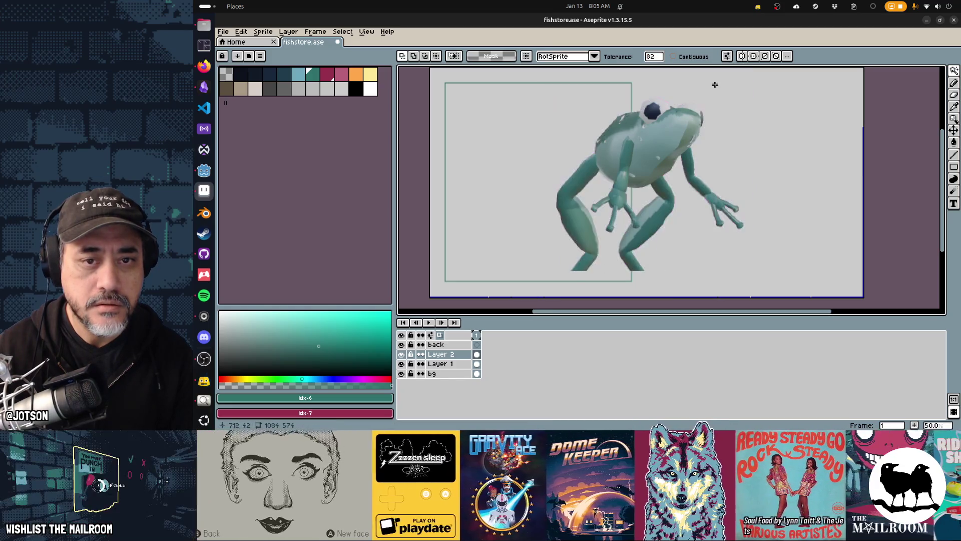
key("v")
mouse_move(677, 150)
left_mouse_down()
mouse_move(544, 163)
mouse_move(559, 162)
left_mouse_up()
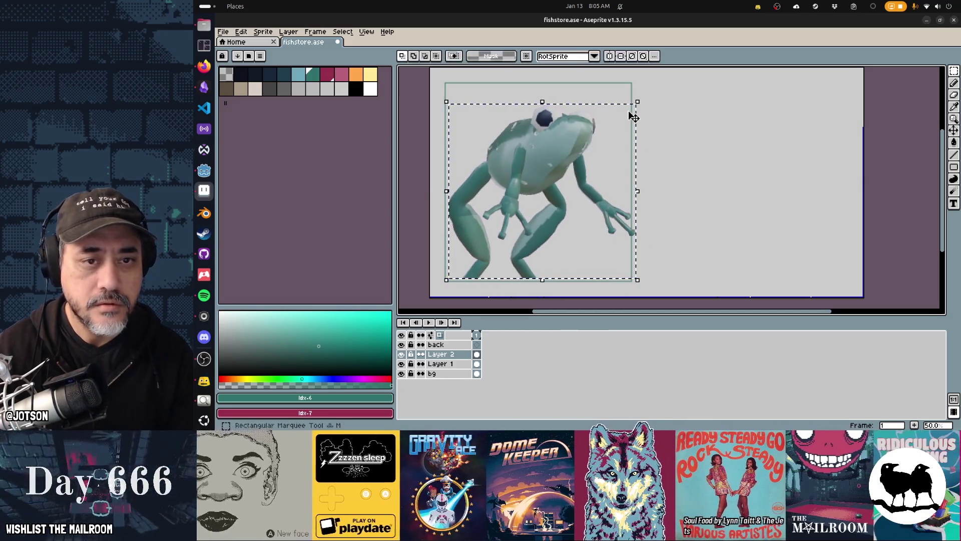
Scale the frog to about 76% and place it in the panel's lower-left.
mouse_move(635, 99)
left_mouse_down()
mouse_move(560, 165)
mouse_move(578, 154)
left_mouse_up()
left_click_drag(538, 192, 522, 211)
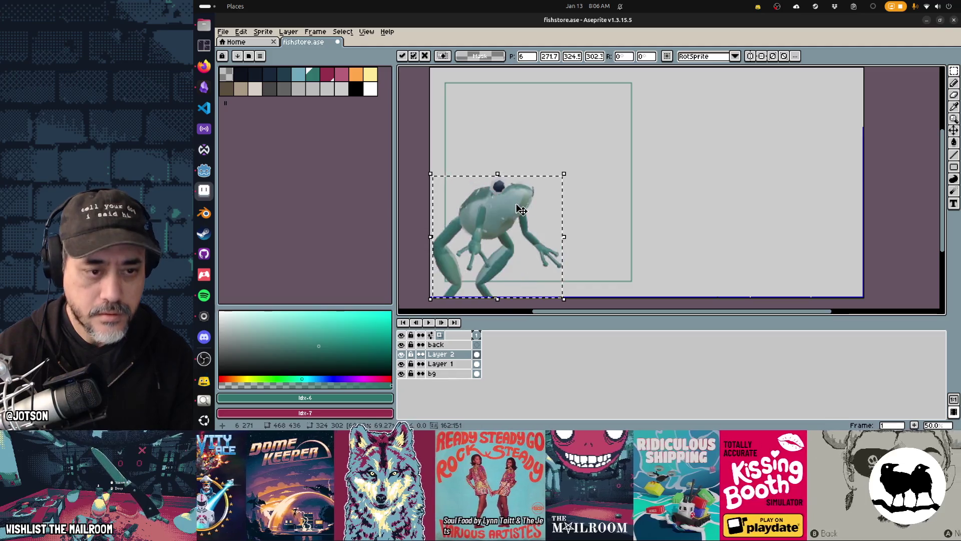
key("ctrl+d")
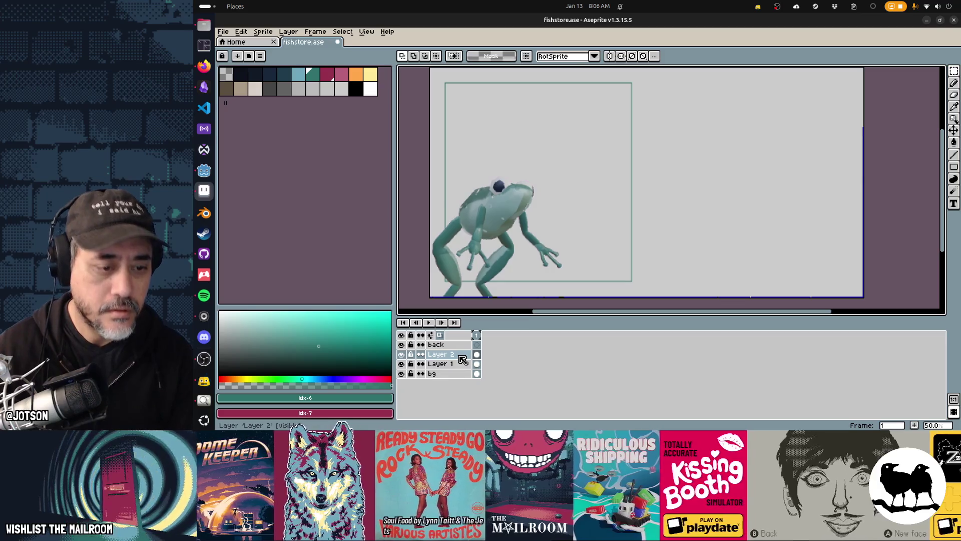
Rename Layer 2 to frog and Layer 1 to frame.
double_click(459, 355)
type("frog")
key("Return")
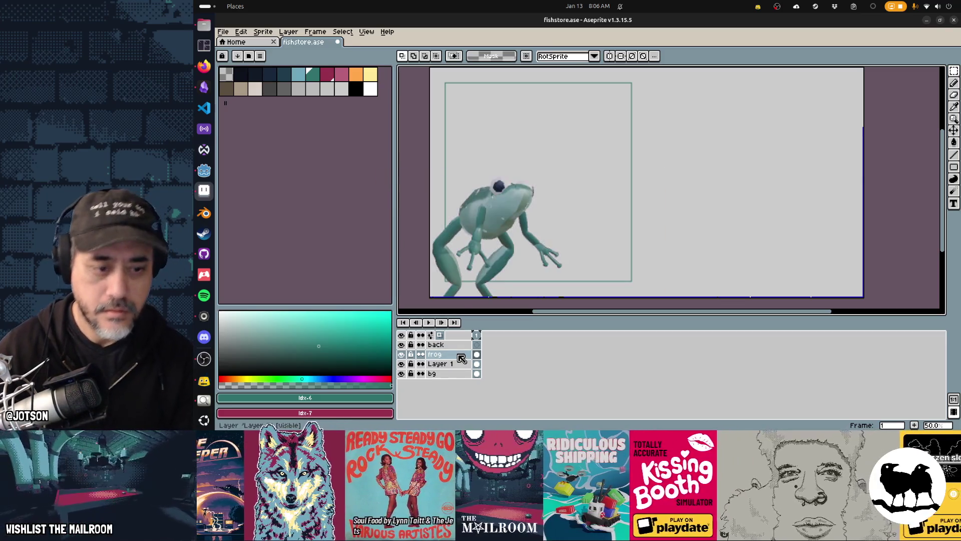
double_click(434, 365)
type("frame")
key("Return")
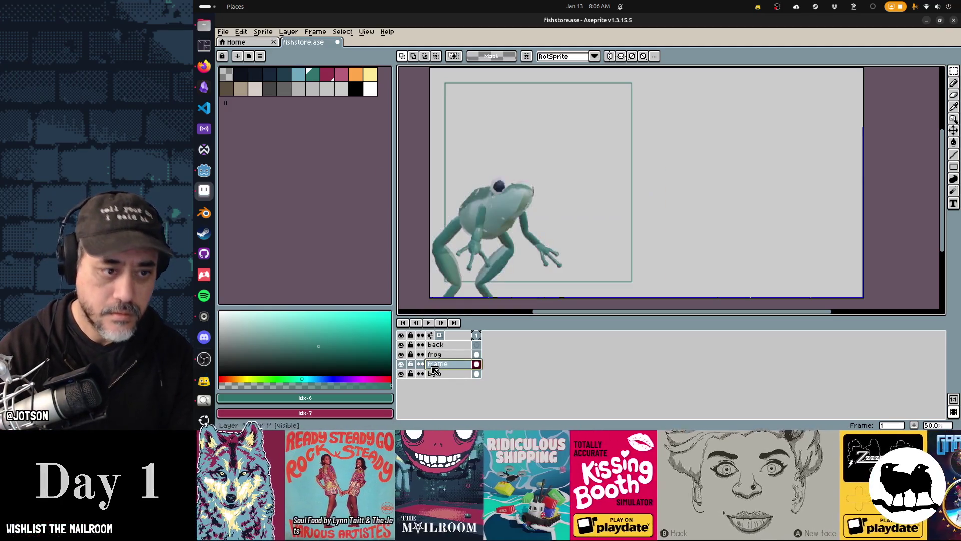
Add a new empty layer above the frog layer.
left_click(434, 358)
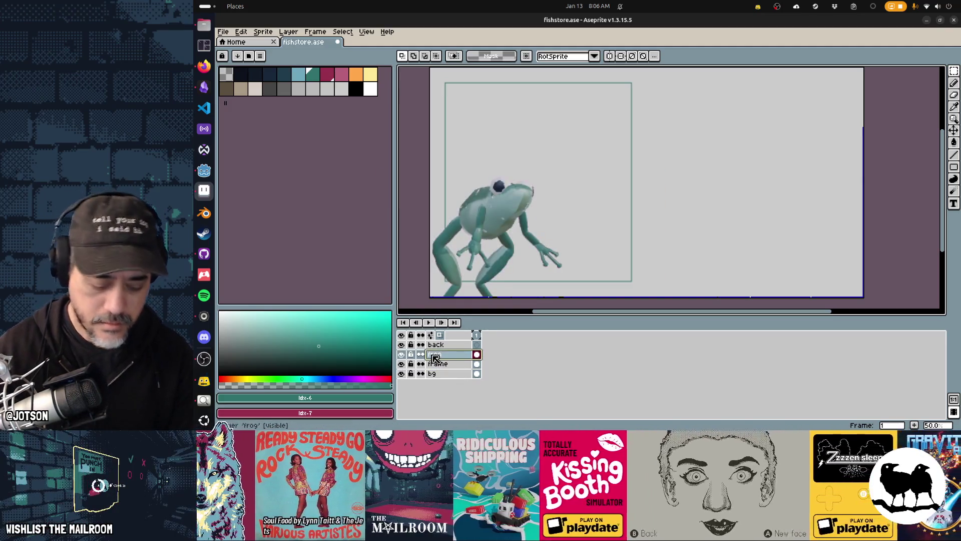
key("shift+n")
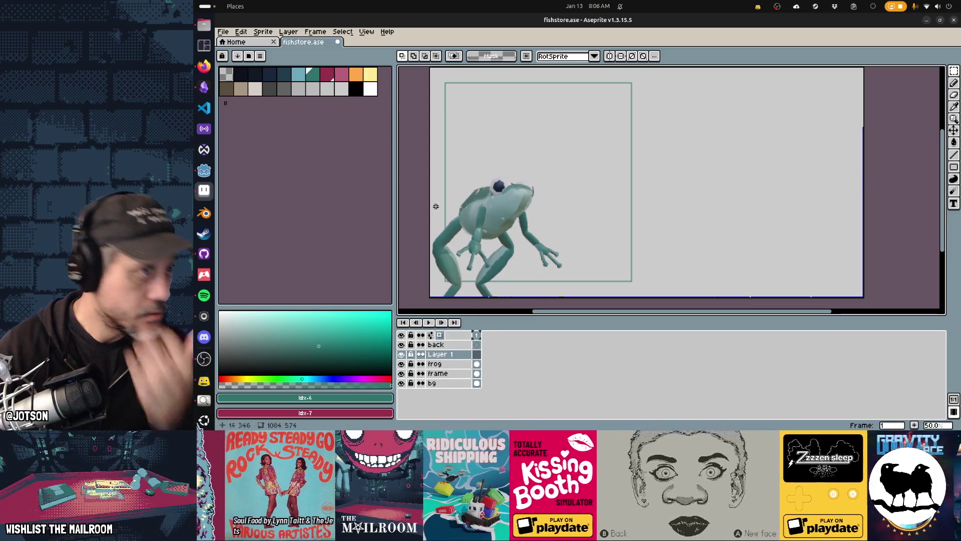
key("t")
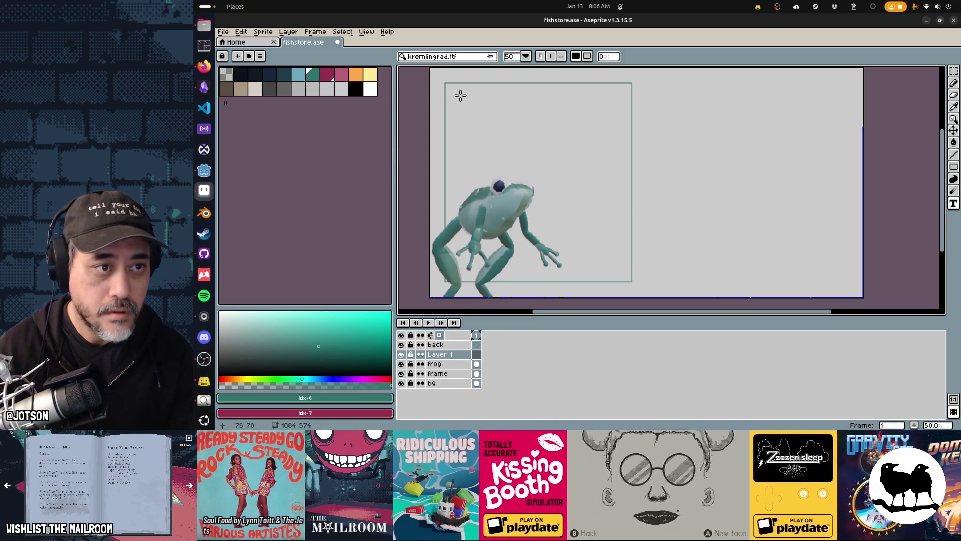
left_click(459, 96)
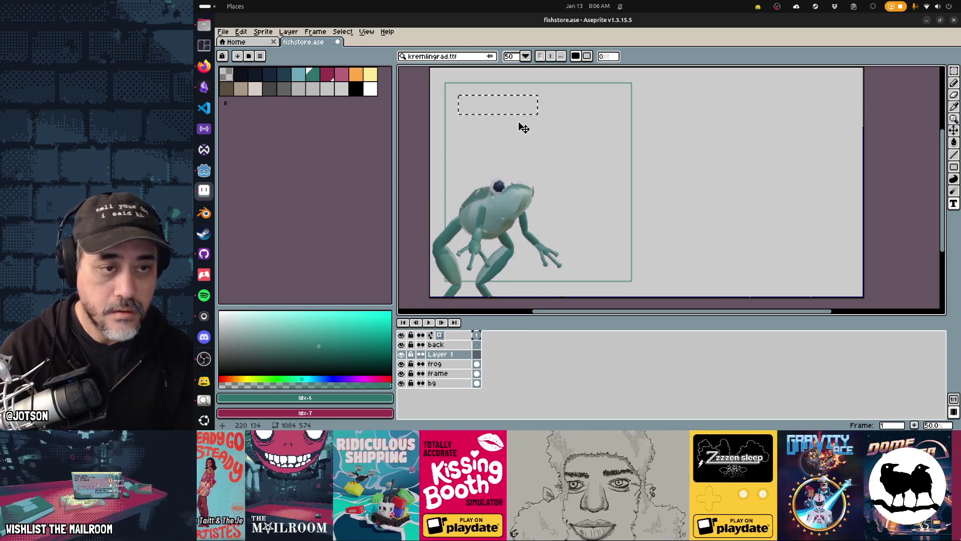
type("ALL FI")
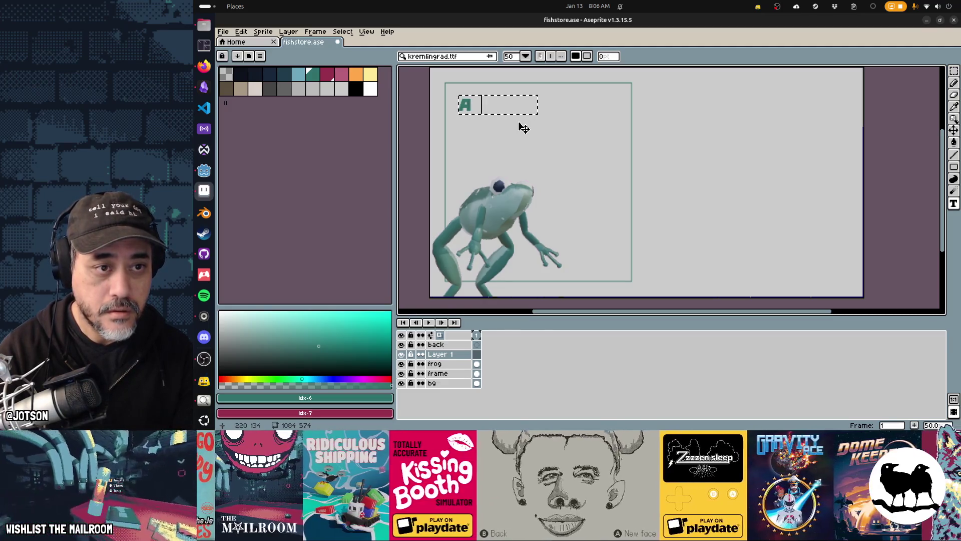
key("Escape")
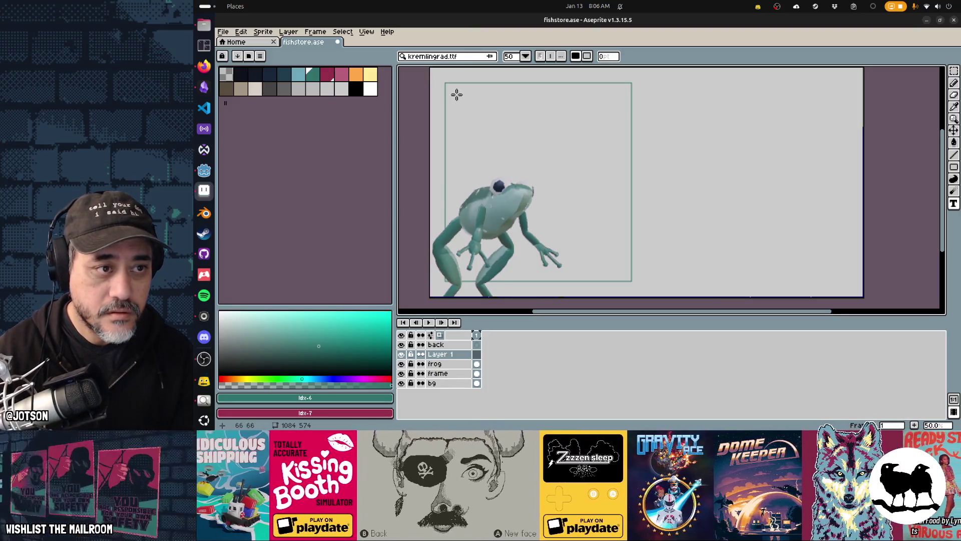
left_click(328, 75)
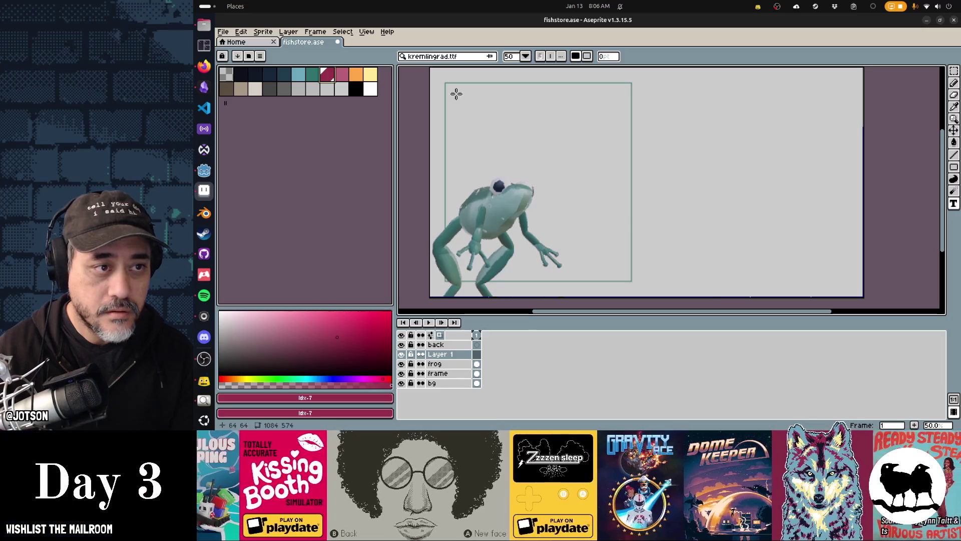
left_click(522, 57)
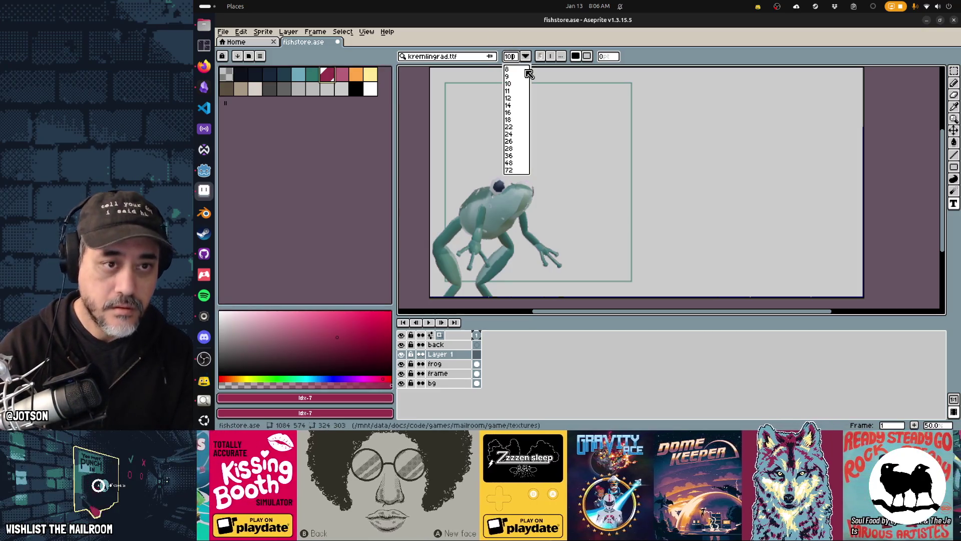
left_click(466, 103)
left_click(454, 93)
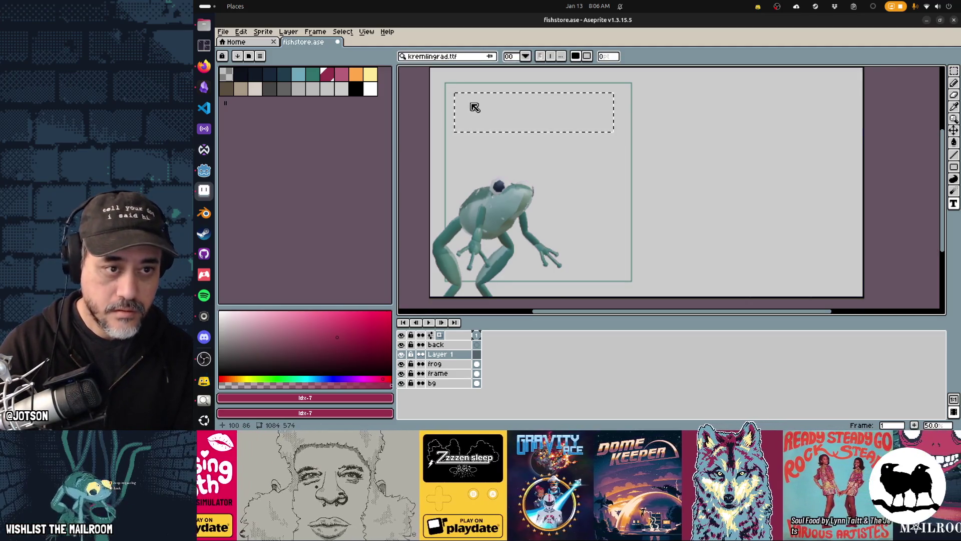
type("DONNA'S")
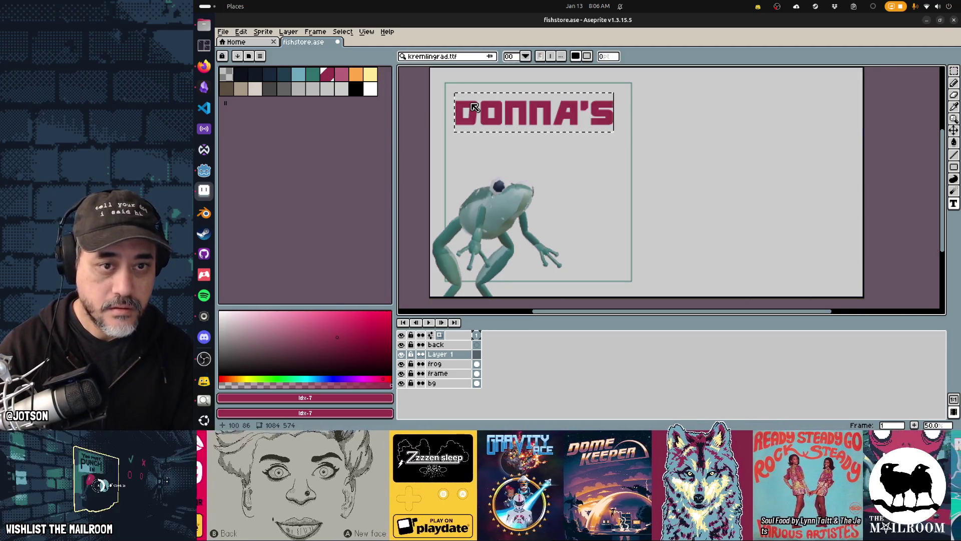
key("Escape")
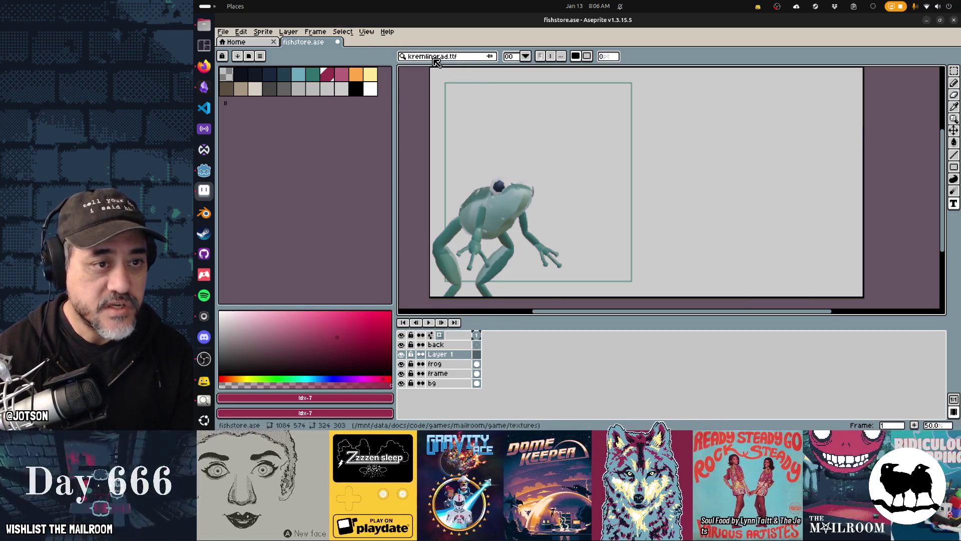
left_click(489, 57)
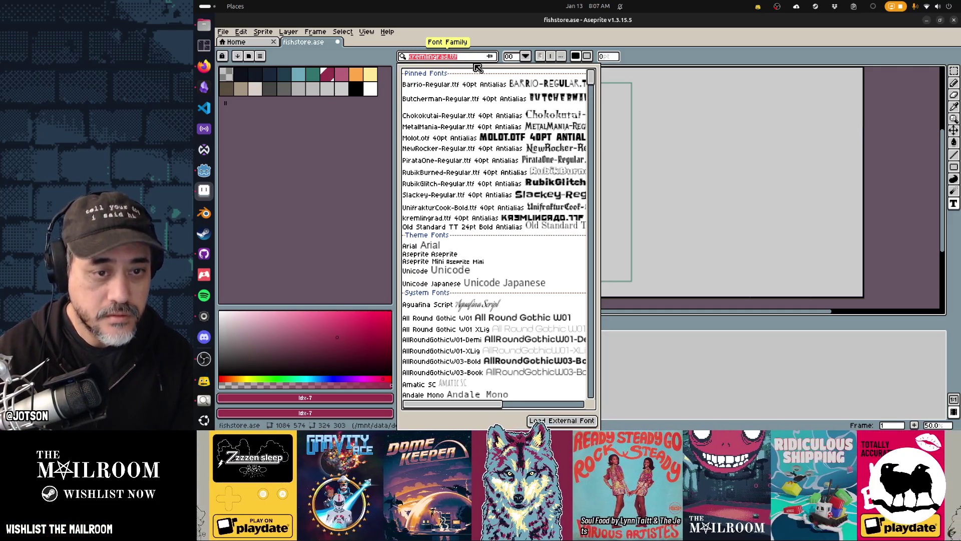
Switch the text font to Slackey-Regular at a larger size and try a DONNA line.
left_click(498, 194)
left_click(457, 91)
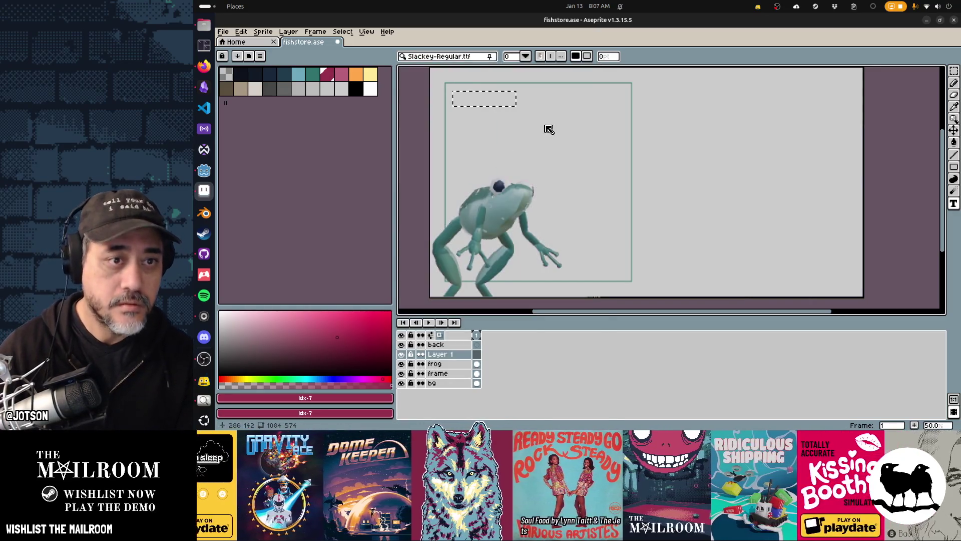
left_click(518, 58)
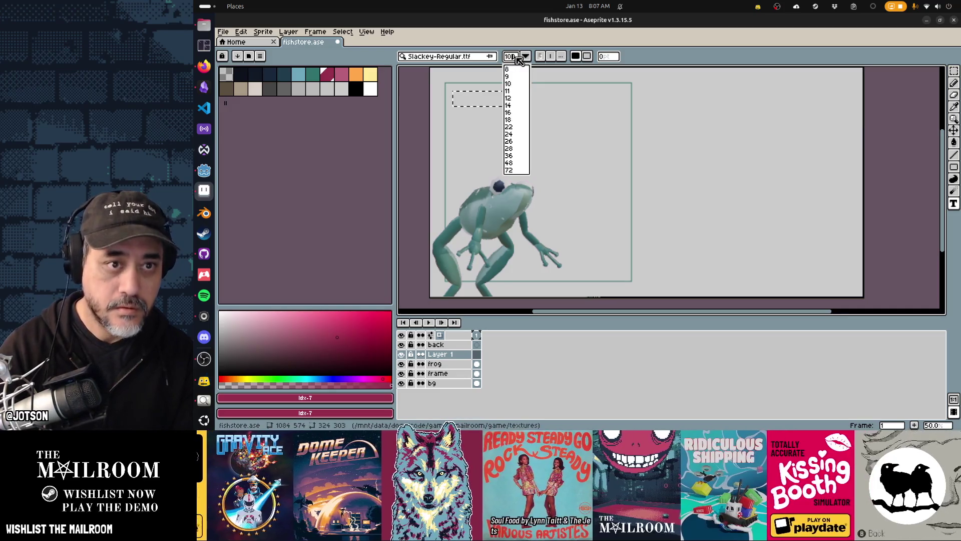
left_click(457, 95)
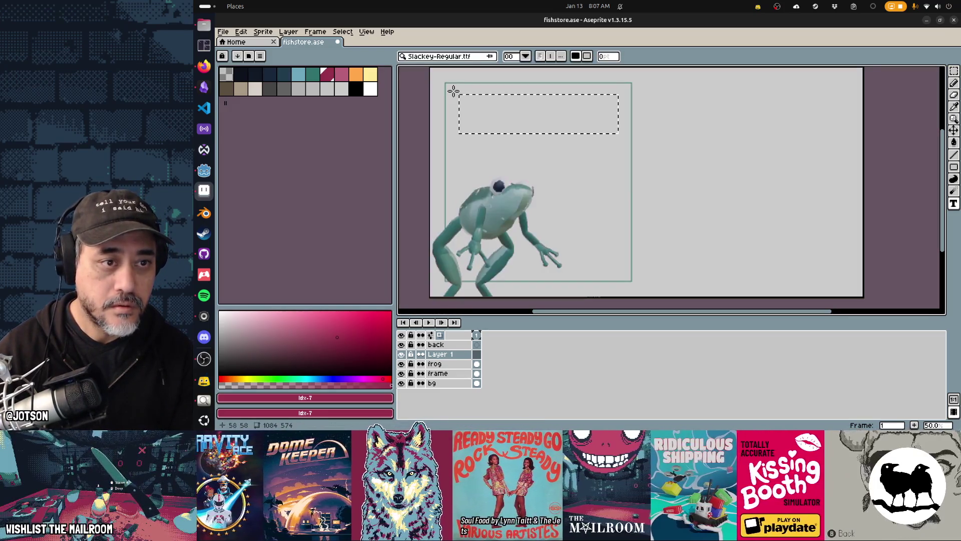
left_click(453, 90)
type("DONNA")
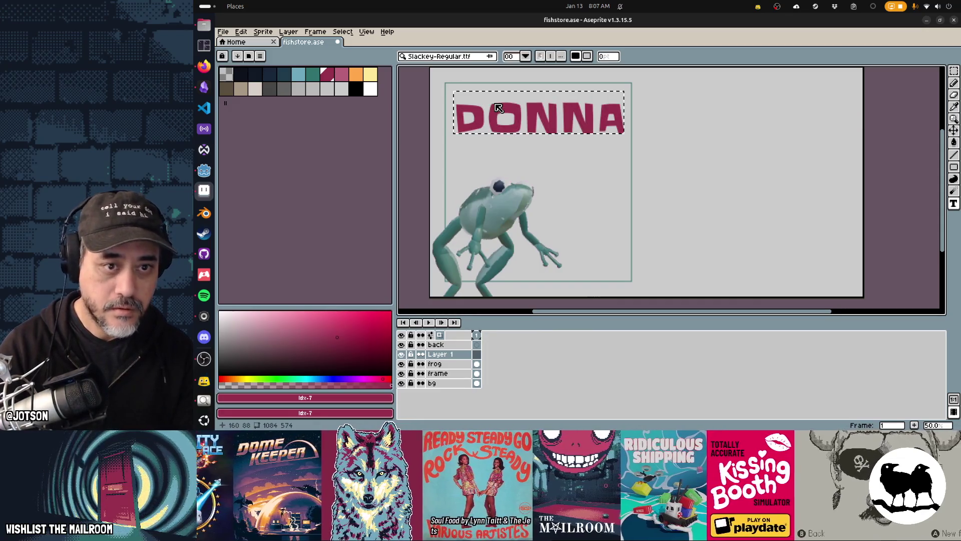
key("Return")
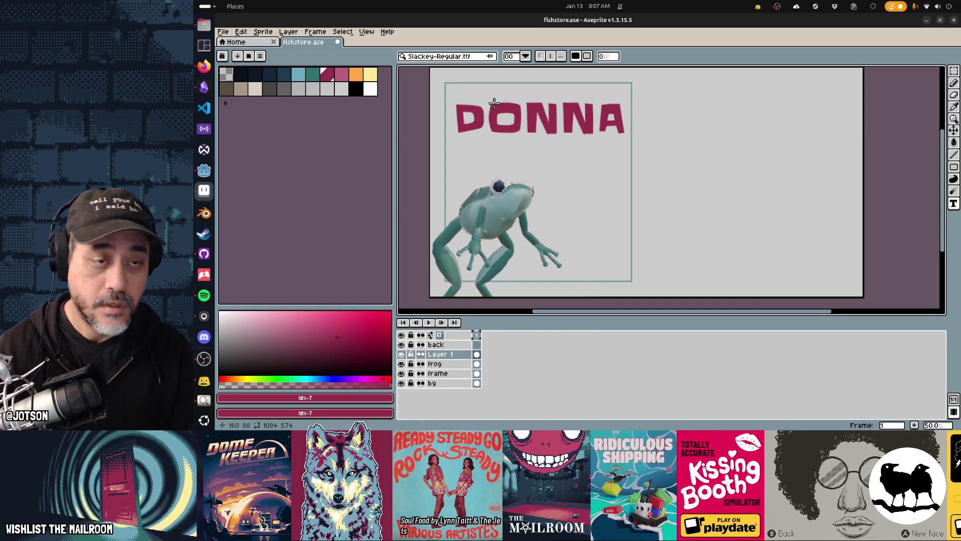
key("ctrl+z")
Type DONNA'S at size 70 in a text box at the panel top.
left_click(525, 56)
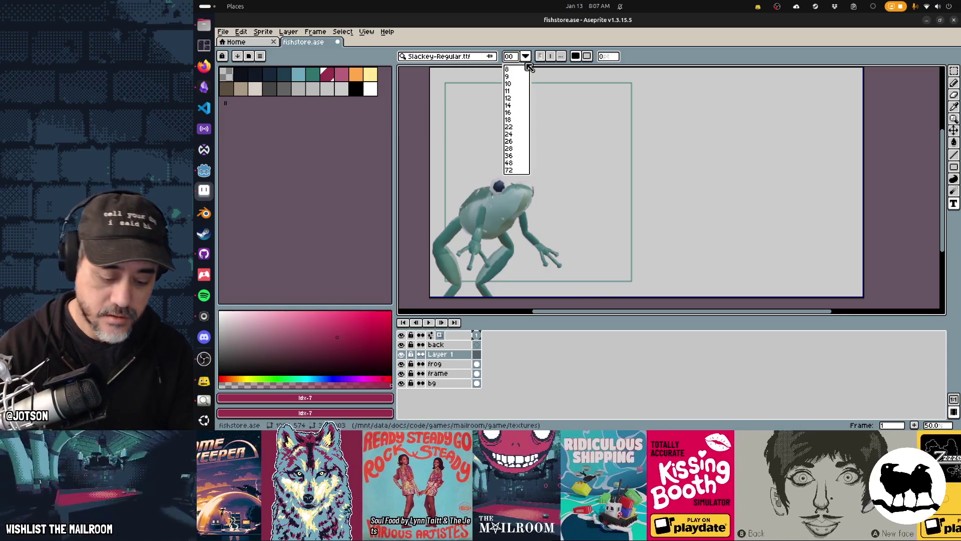
left_click(526, 57)
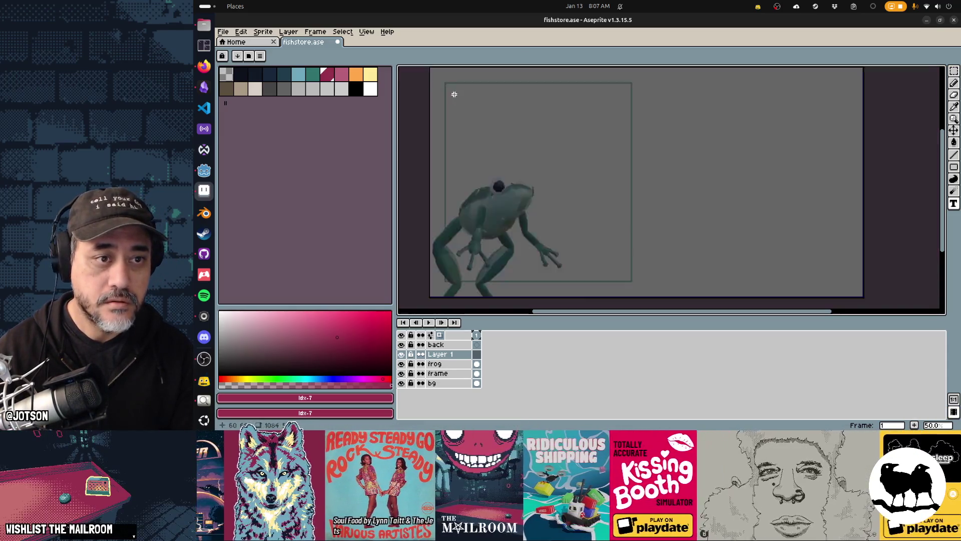
left_click_drag(454, 94, 575, 125)
type("DONNA'")
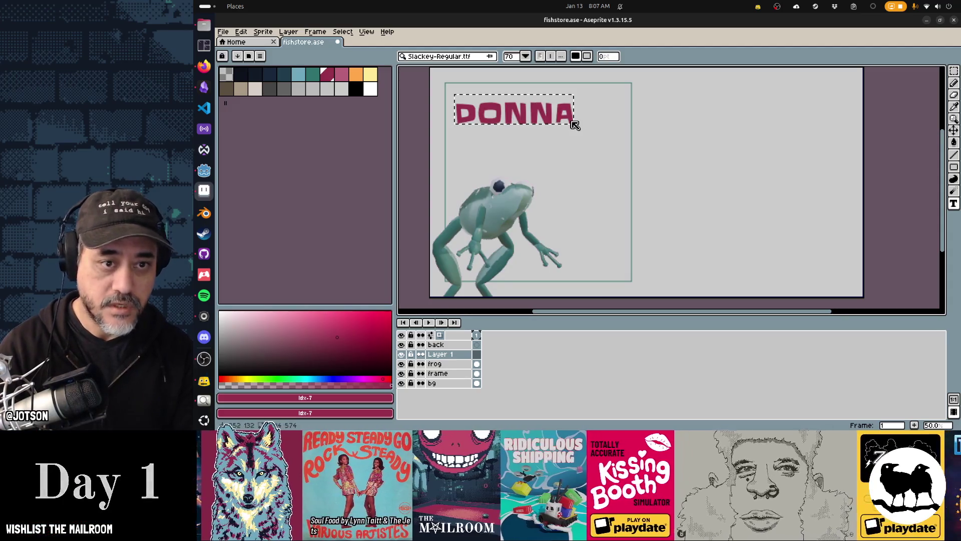
type("S")
key("Return")
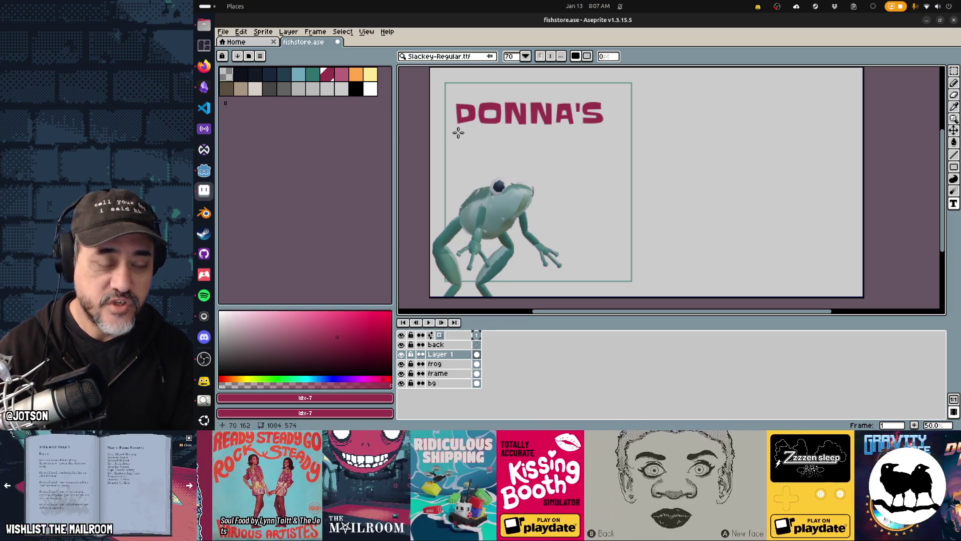
Add FISH BARN as a second line below DONNA'S and select it.
left_click(458, 132)
type("FISH BARN")
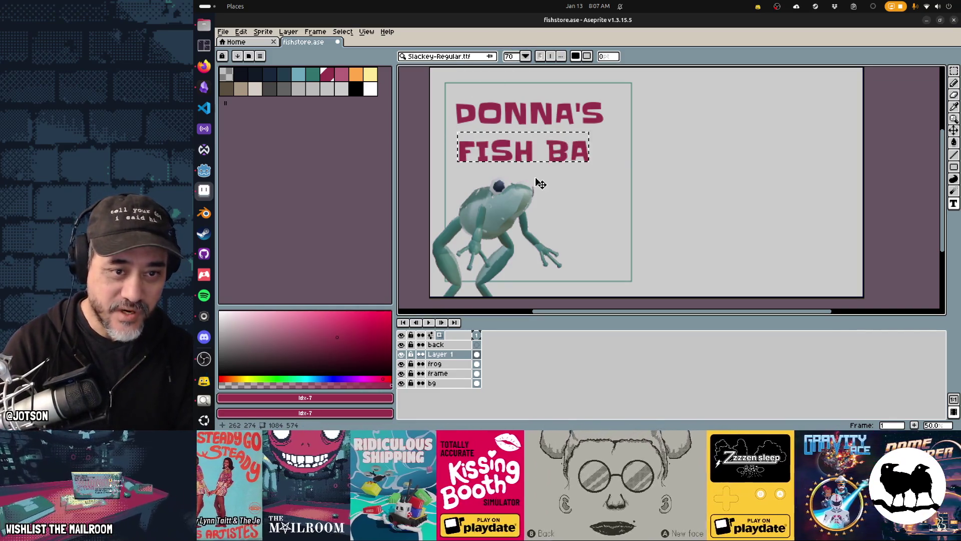
left_click(535, 178)
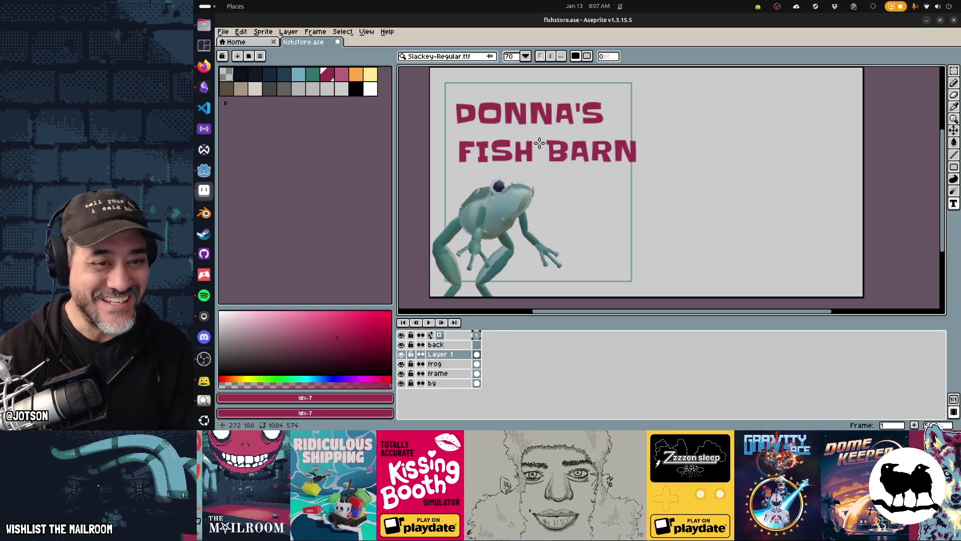
key("m")
mouse_move(658, 172)
left_mouse_down()
mouse_move(447, 132)
mouse_move(454, 135)
left_mouse_up()
Nudge FISH BARN up-left under DONNA'S and shift DONNA'S right to align.
key("Left")
key("Left")
key("Left")
key("Up")
key("Up")
key("Up")
key("ctrl+d")
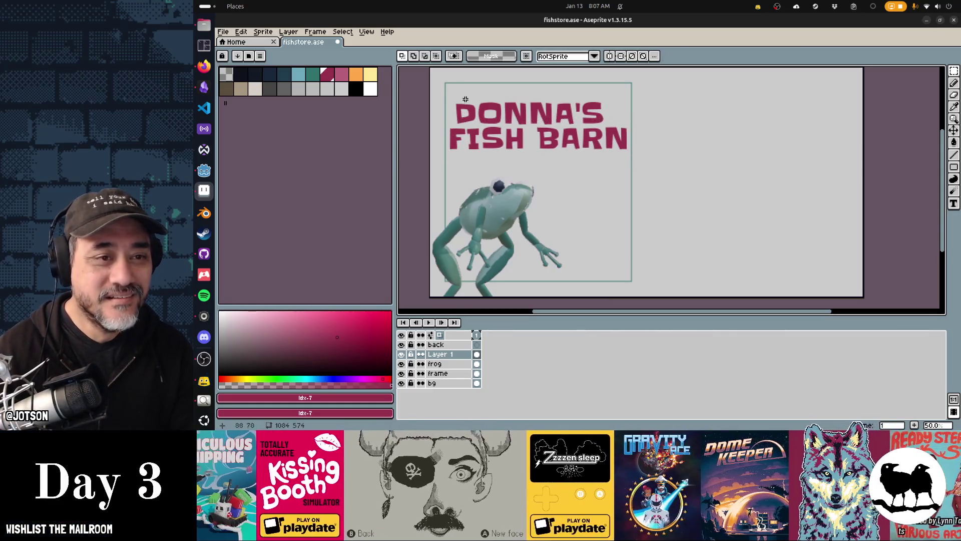
left_click_drag(448, 90, 618, 127)
key("Right")
key("Right")
key("Right")
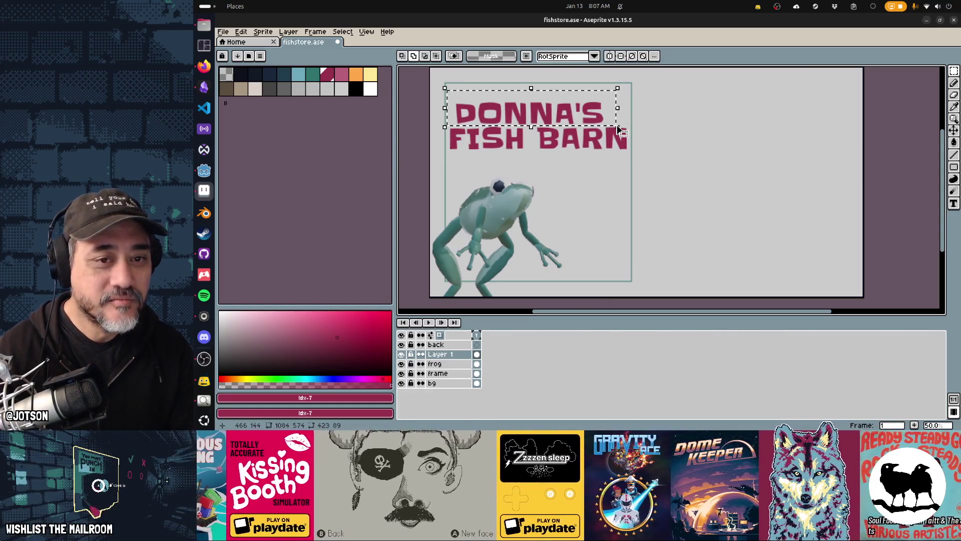
key("ctrl+d")
Move the whole two-line heading higher and make orange the drawing colour.
mouse_move(672, 173)
left_mouse_down()
mouse_move(441, 107)
mouse_move(417, 76)
left_mouse_up()
key("Up")
key("Up")
key("Up")
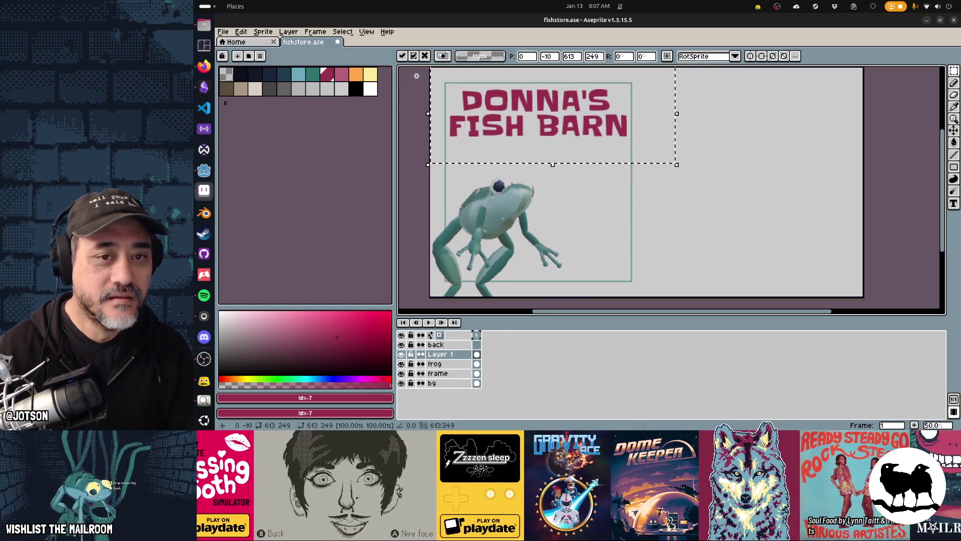
key("ctrl+d")
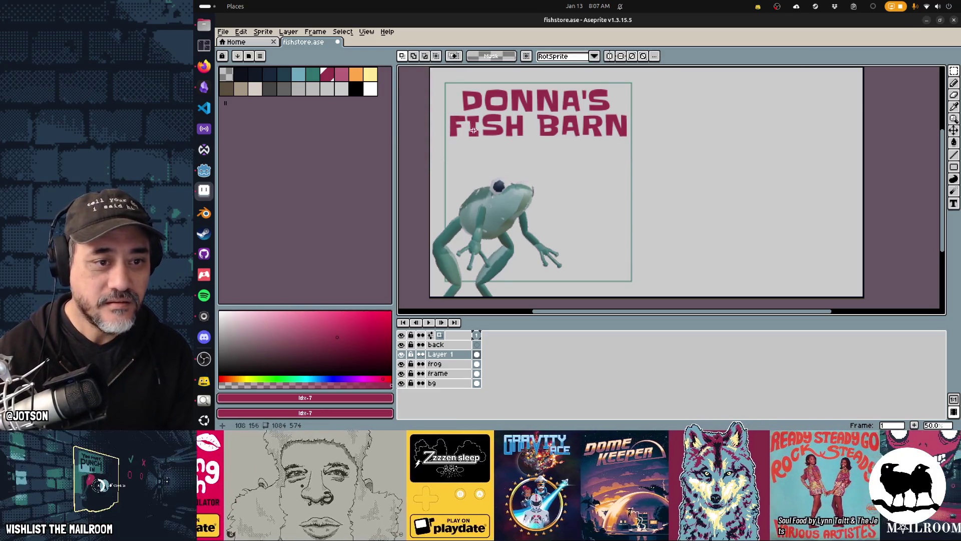
left_click(357, 75)
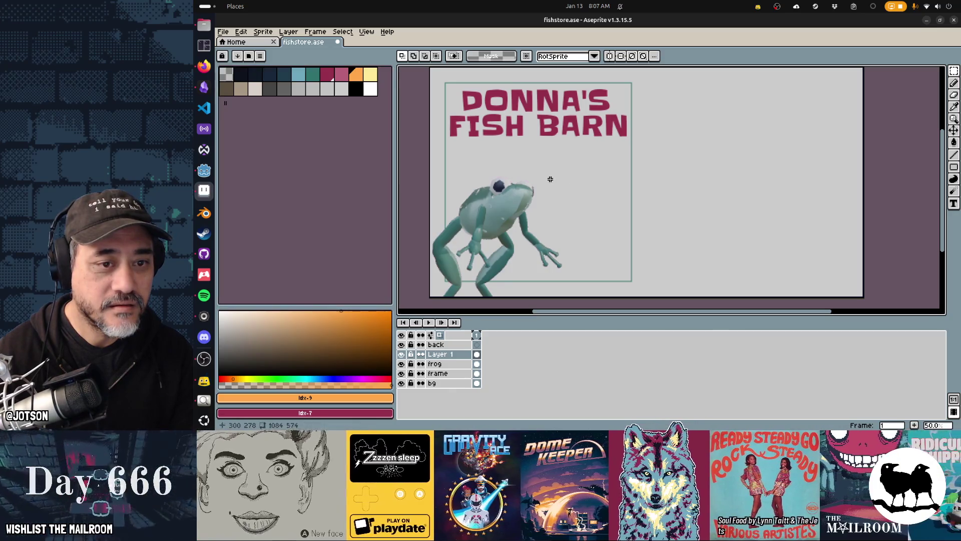
Rename Layer 1 to donna and add a new empty Layer 1 above it.
key("t")
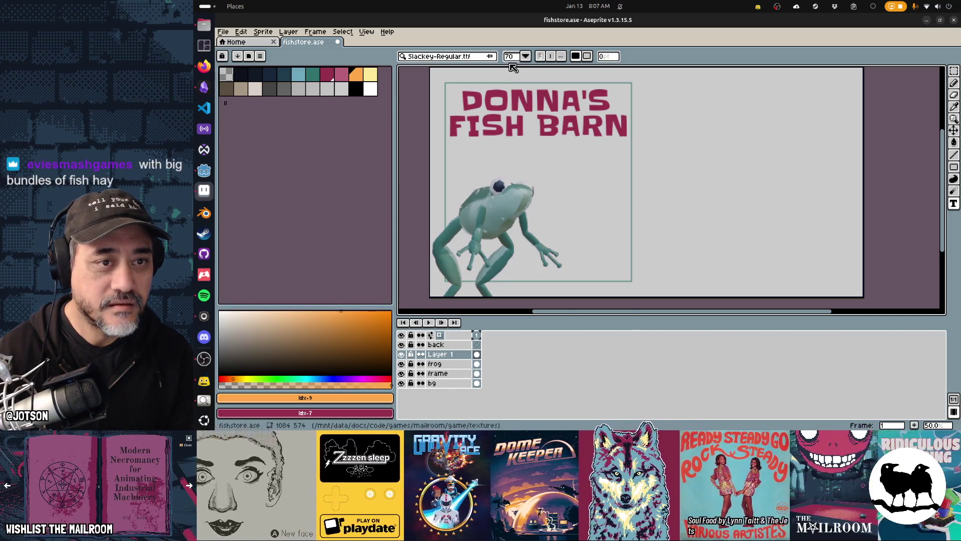
left_click(525, 57)
key("Escape")
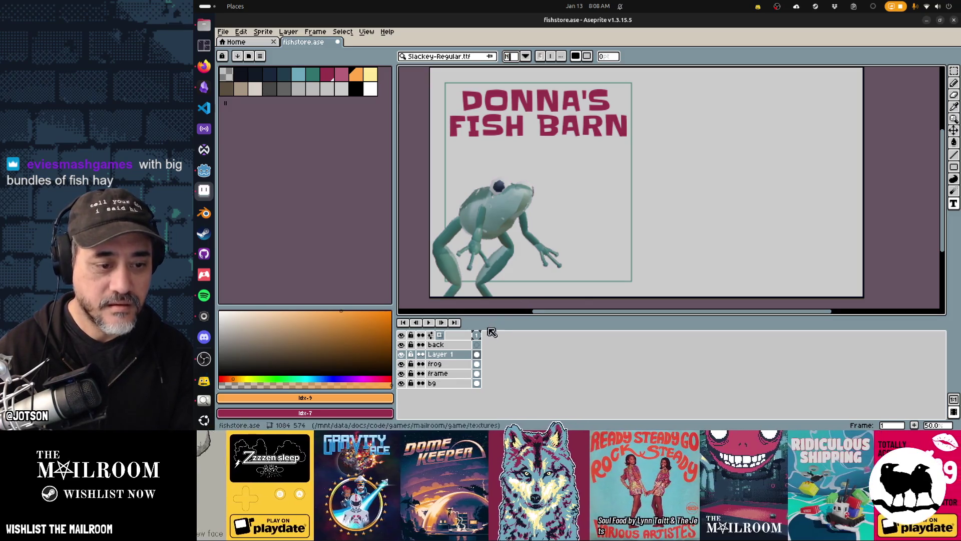
double_click(450, 356)
type("donna")
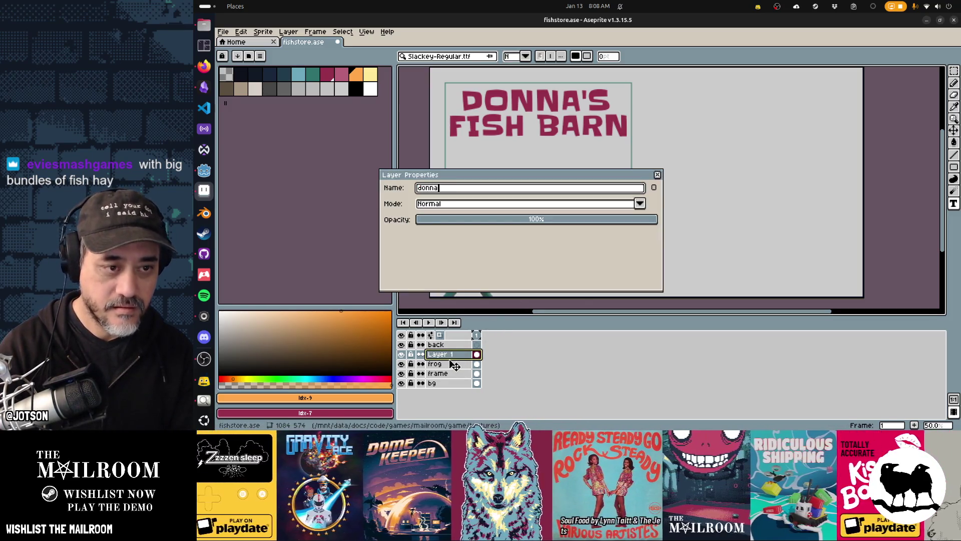
key("Return")
key("shift+n")
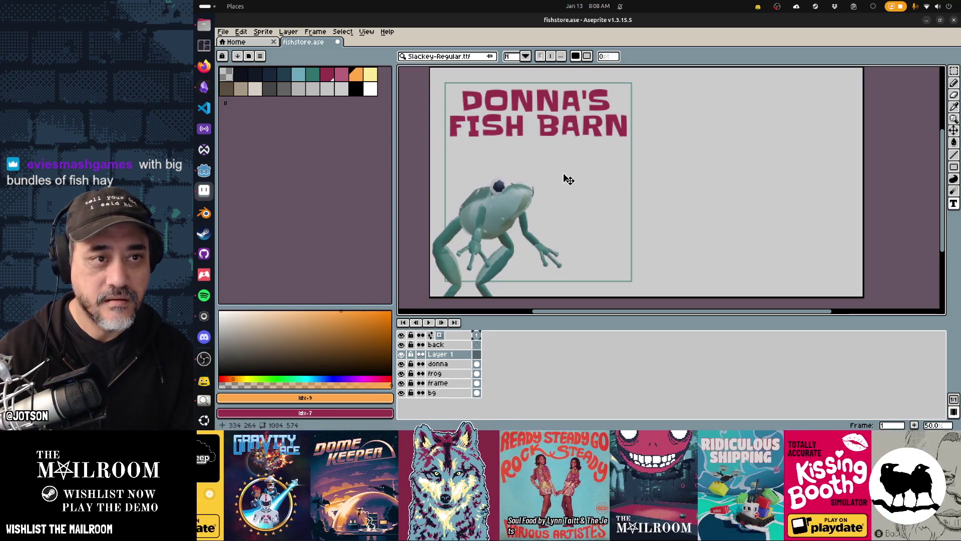
Add orange '50%' text at size 20 and move it just beneath FISH BARN.
left_click(525, 56)
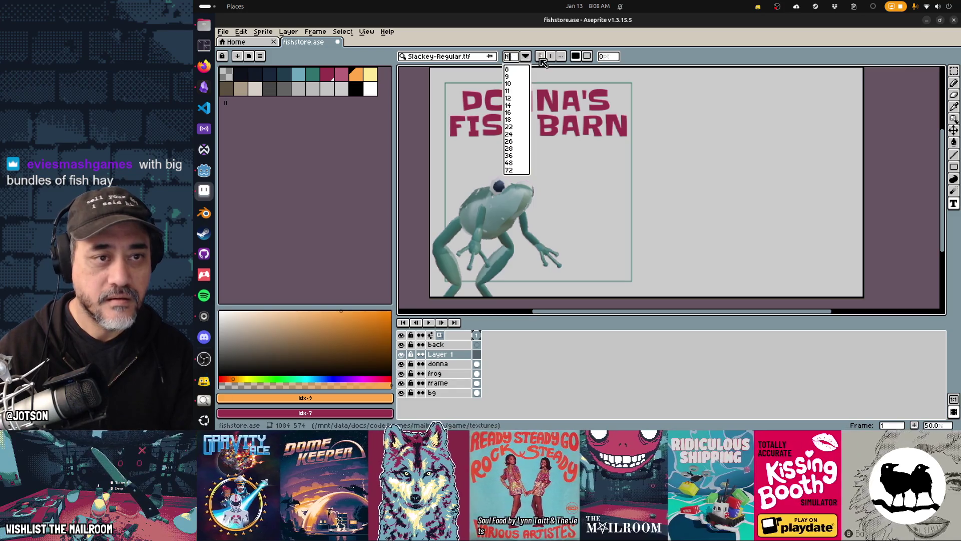
type("20")
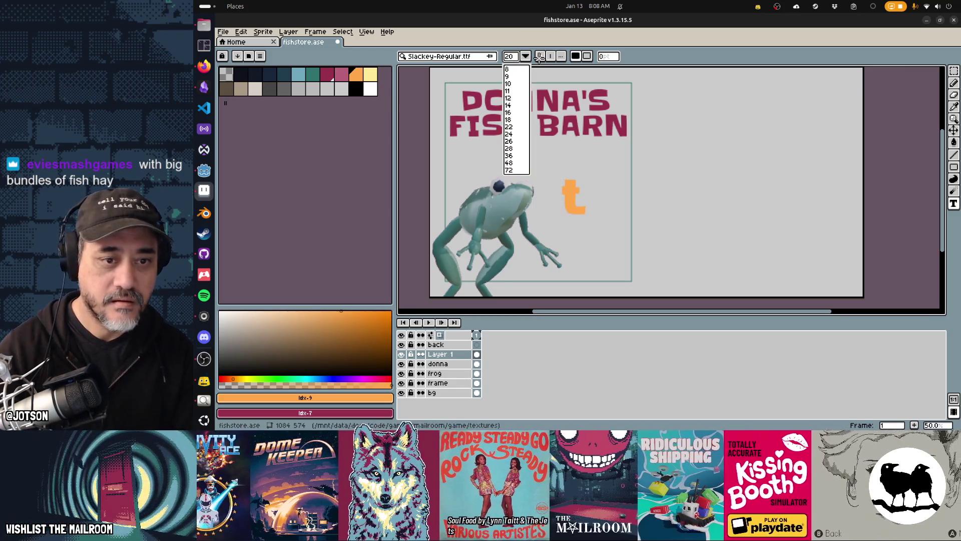
left_click(612, 188)
key("Escape")
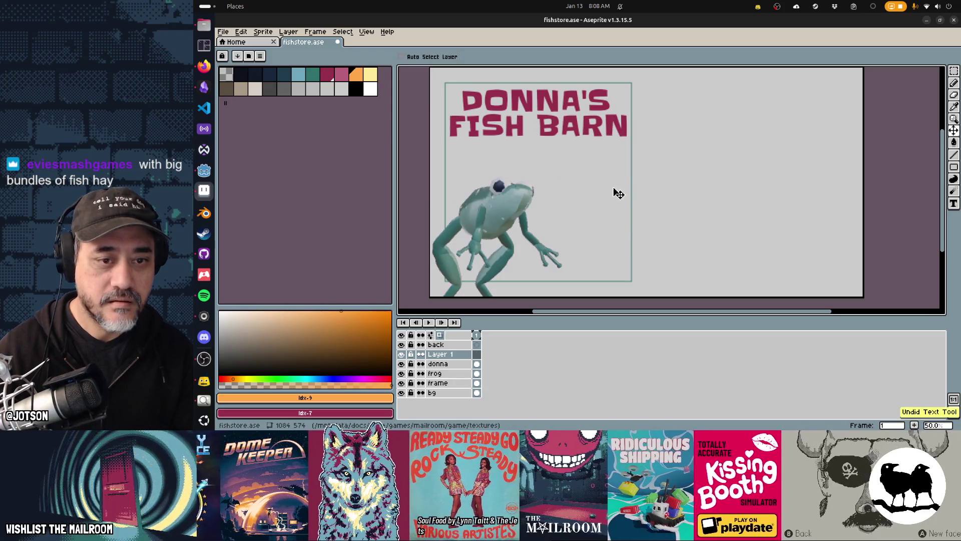
left_click_drag(566, 173, 759, 221)
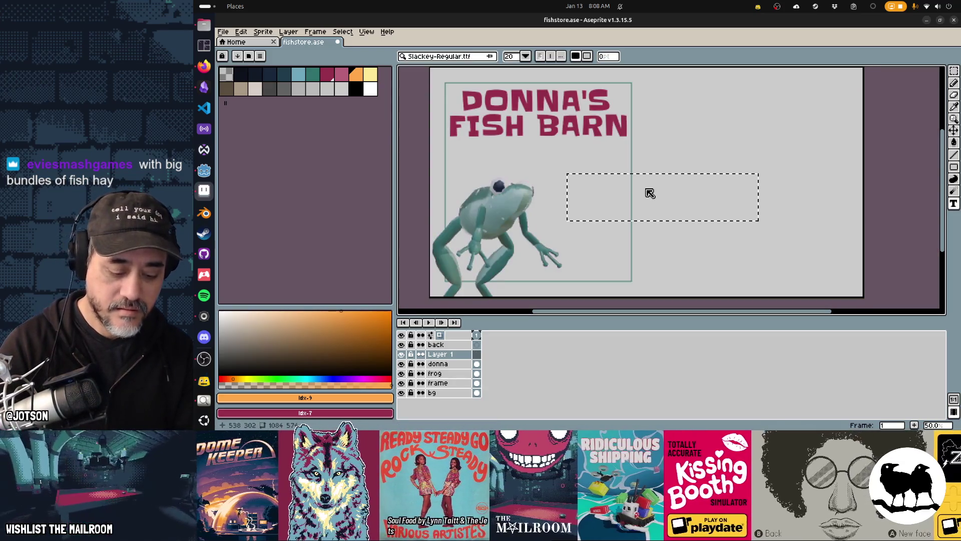
type("50% off!")
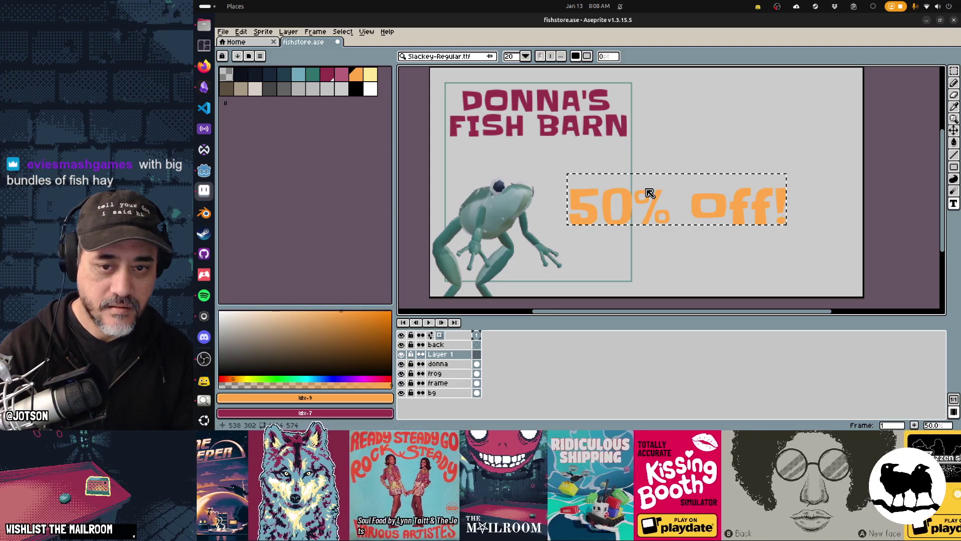
key("BackSpace")
key("BackSpace")
key("BackSpace")
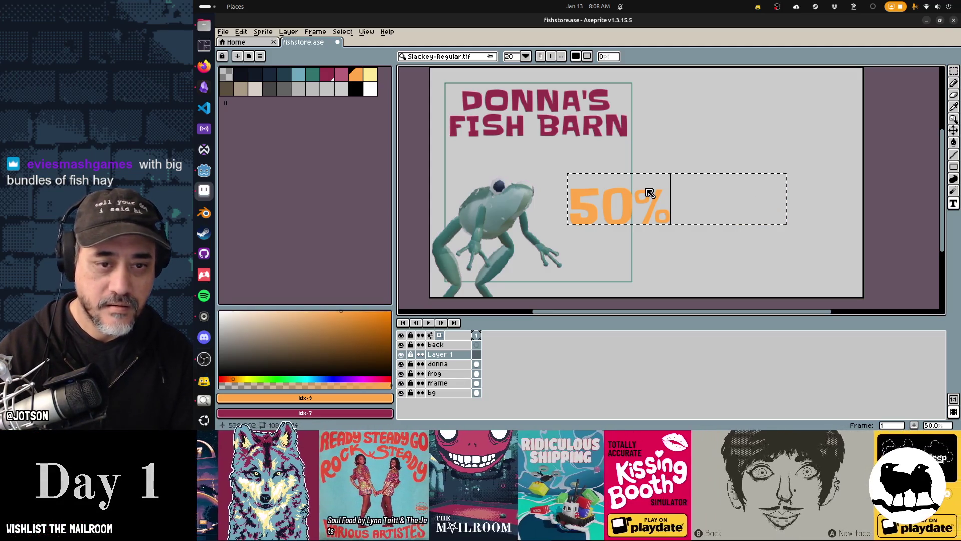
key("Return")
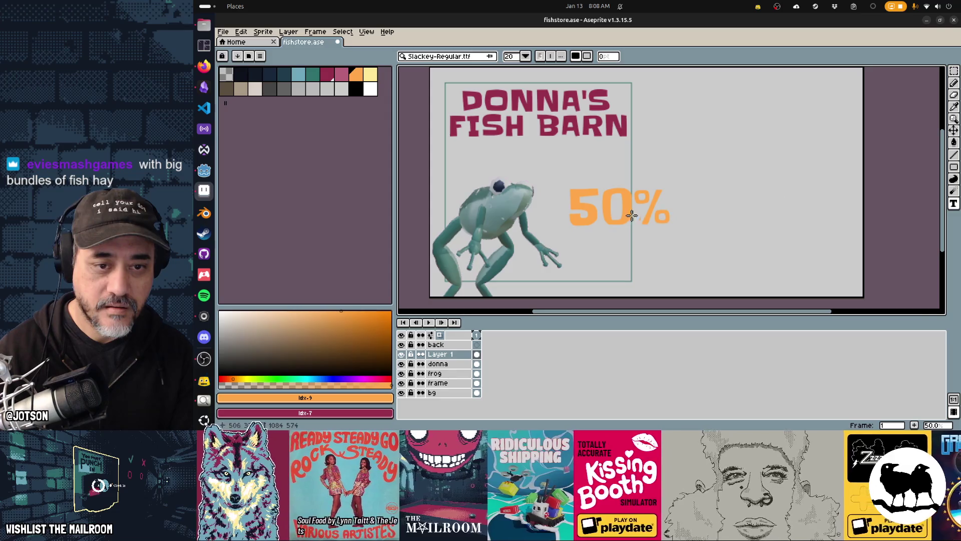
key("v")
left_click_drag(637, 220, 589, 176)
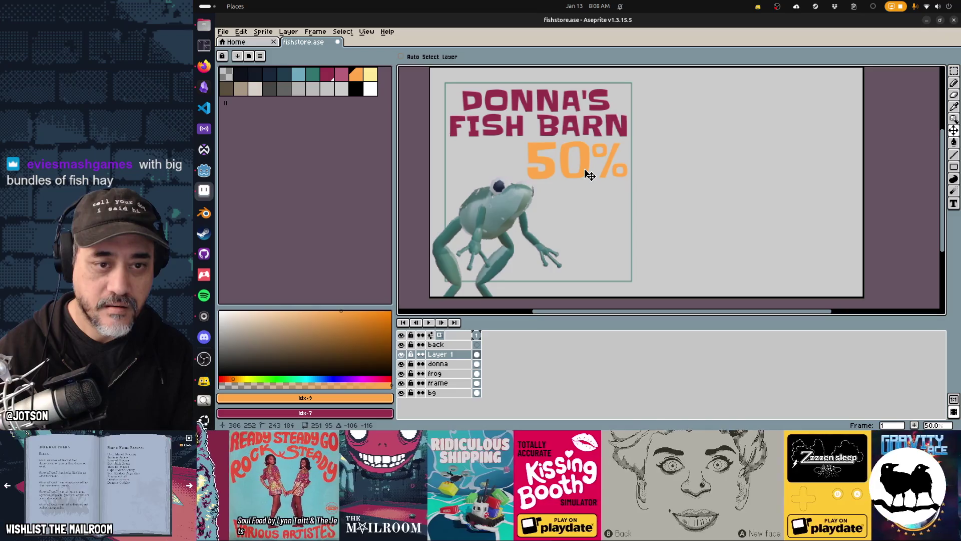
Discard a first SALE attempt and set the text font size to 60.
key("t")
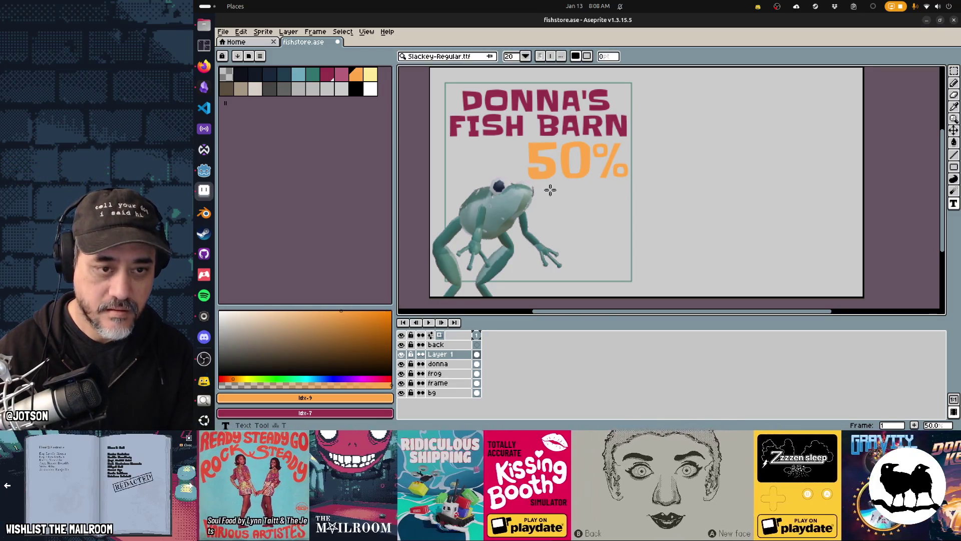
left_click(530, 189)
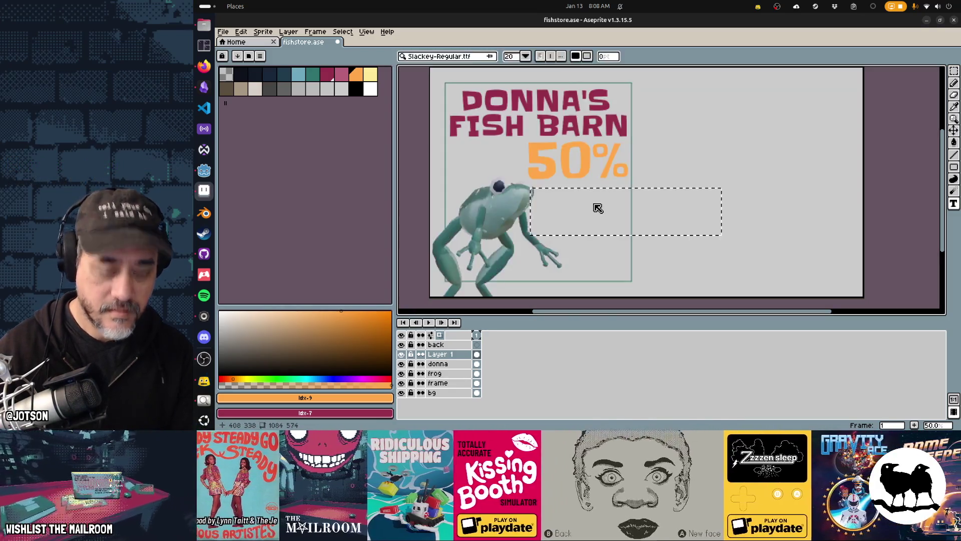
type("SALE")
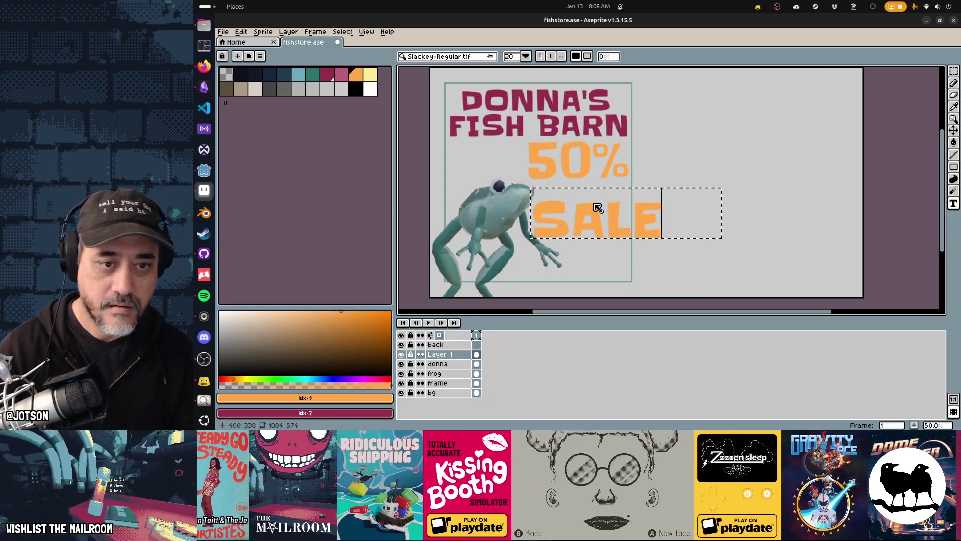
key("BackSpace")
key("BackSpace")
key("BackSpace")
key("Escape")
left_click(509, 56)
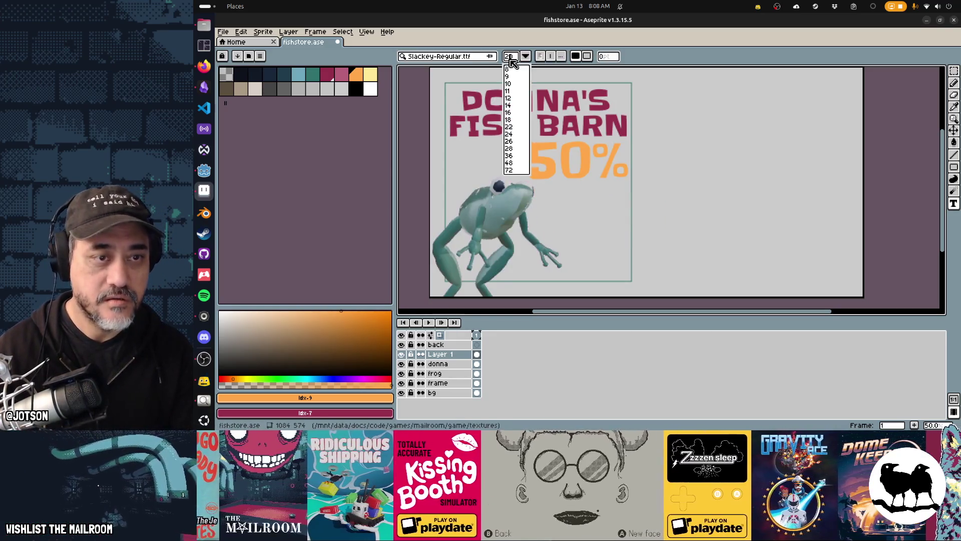
left_click(510, 58)
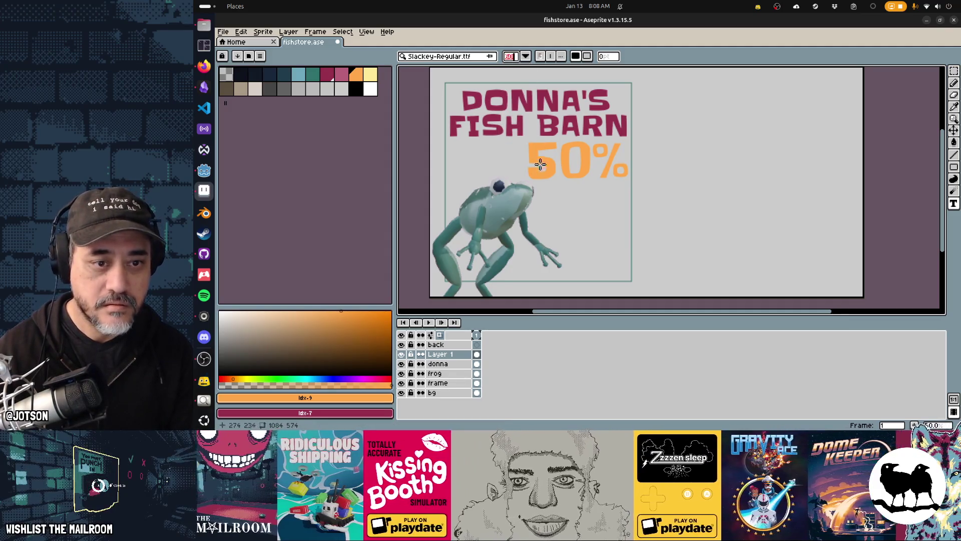
type("60")
Type orange SALE and position it directly beneath the 50% text.
left_click(552, 190)
type("SALE")
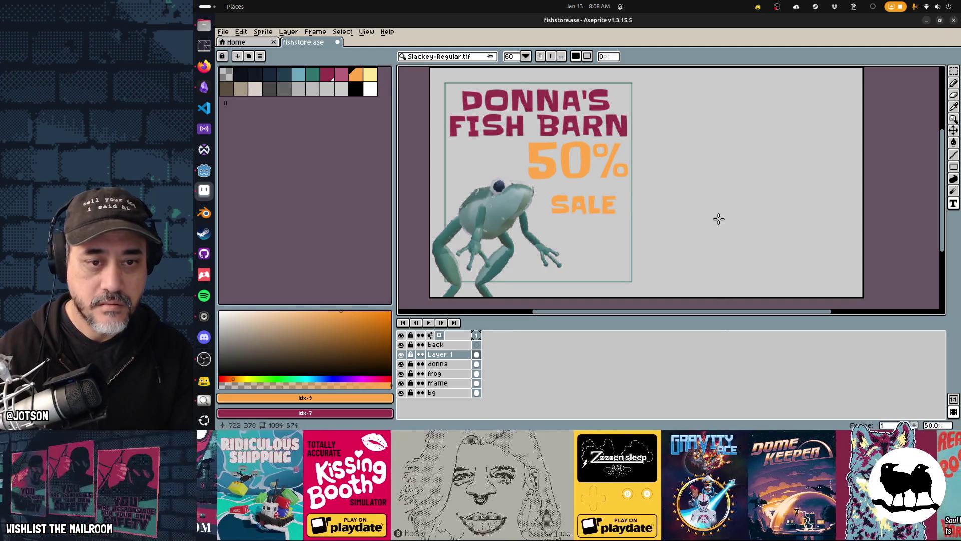
key("Return")
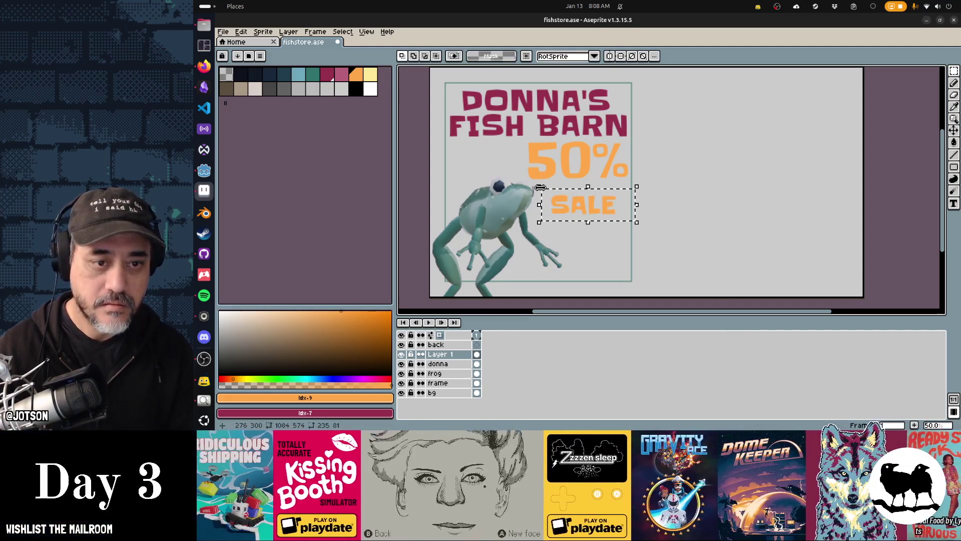
left_click_drag(540, 201, 541, 188)
key("Left")
key("Left")
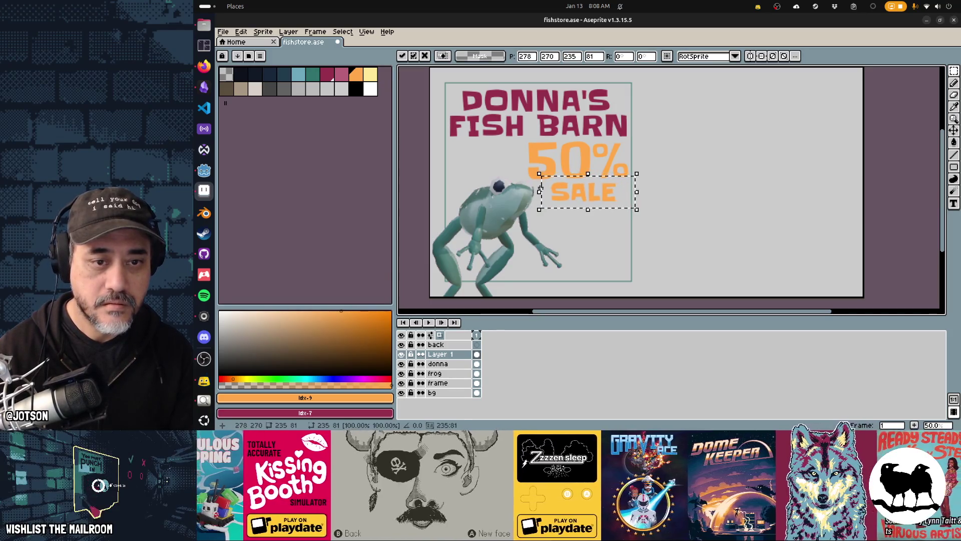
key("ctrl+d")
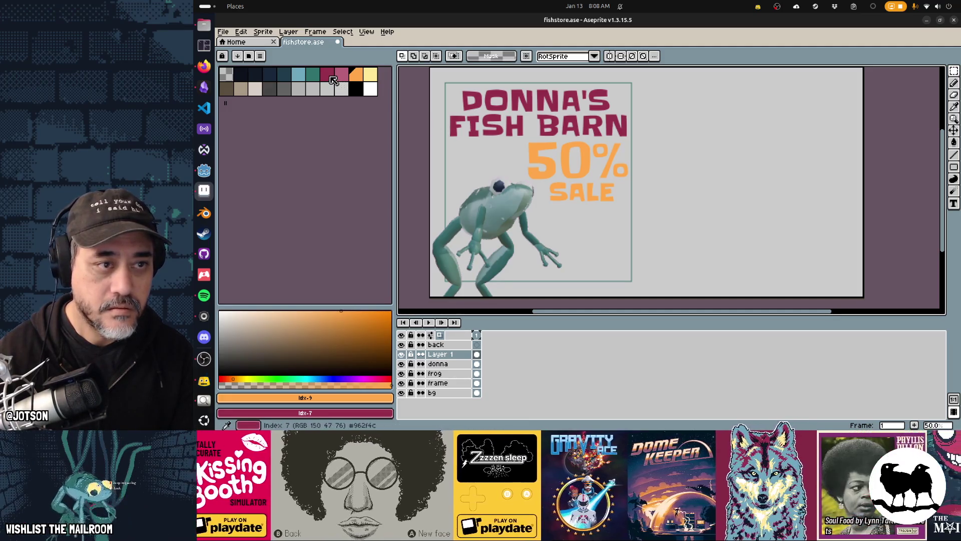
Type ALL FISH in magenta to the right of the panel, replacing a misspelled attempt.
left_click(330, 77)
key("t")
left_click(764, 173)
type("ALL FIS")
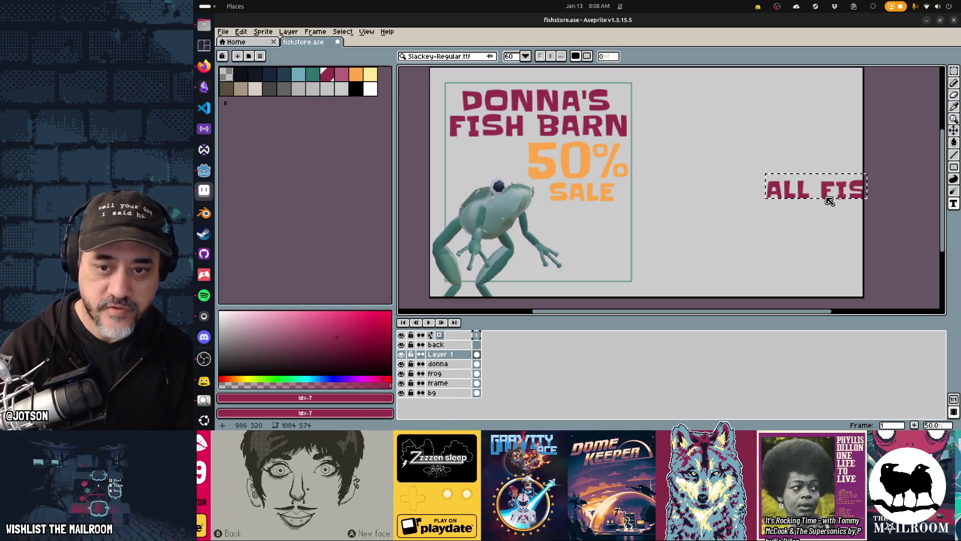
key("Return")
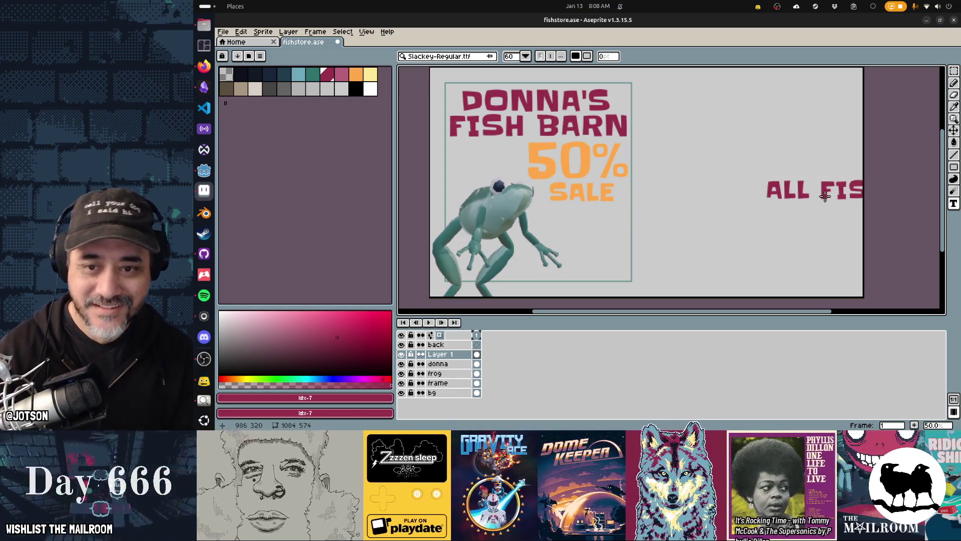
key("v")
left_click_drag(831, 197, 798, 180)
key("ctrl+z")
key("ctrl+z")
key("t")
left_click(711, 164)
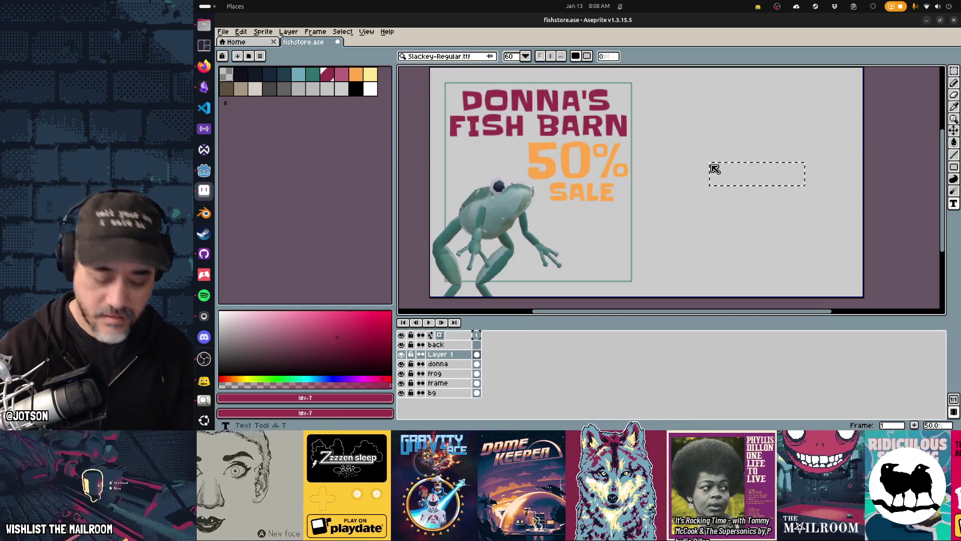
type("ALL FISH")
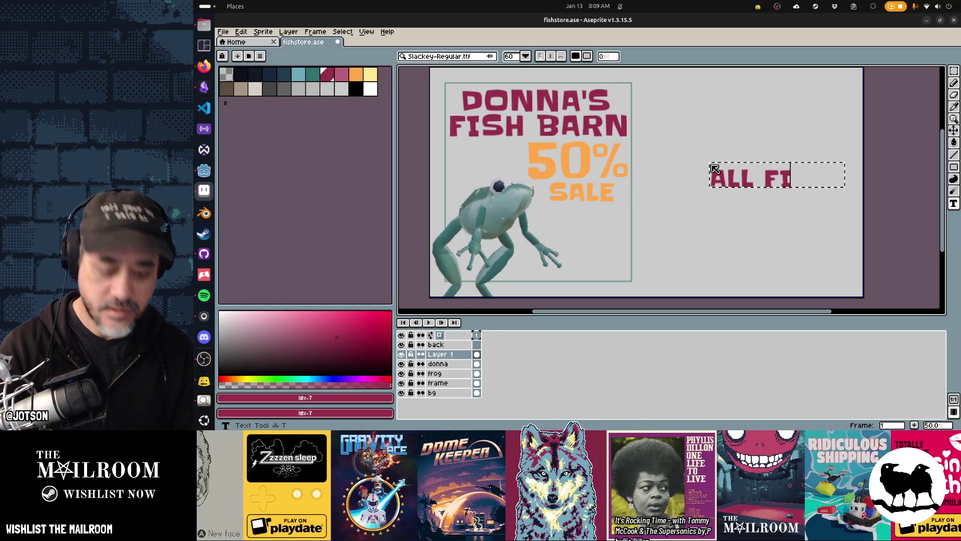
key("Return")
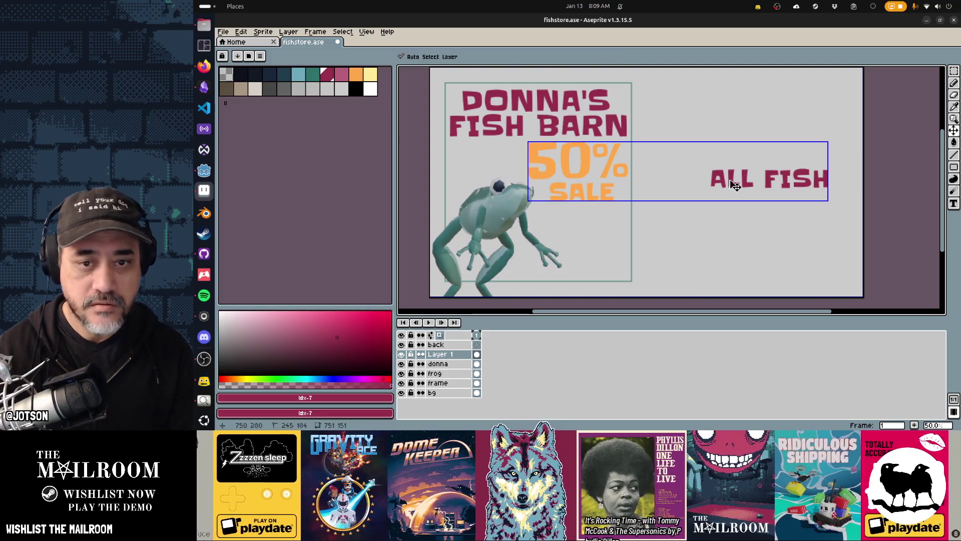
Cut ALL FISH from Layer 1 and paste it onto the back layer.
key("ctrl+a")
key("m")
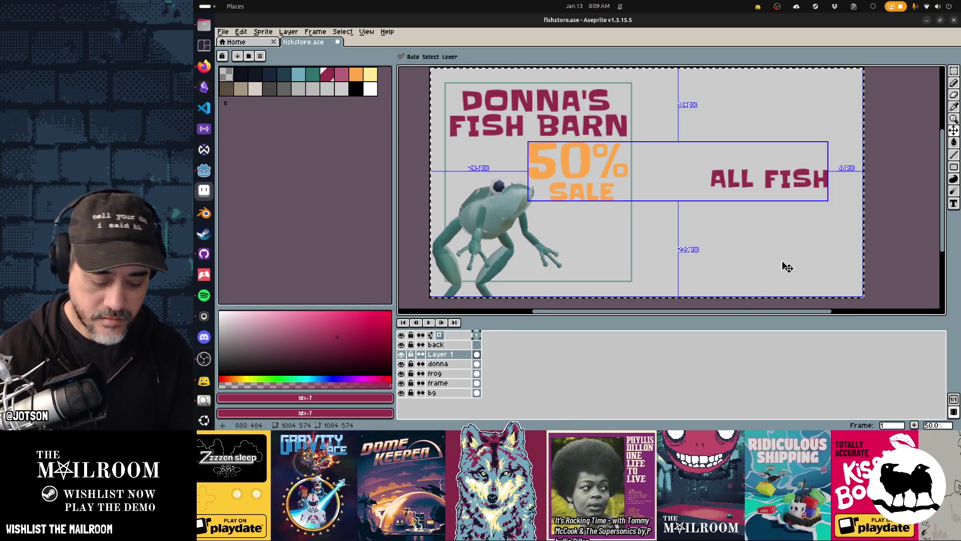
left_click_drag(736, 178, 679, 133)
key("ctrl+x")
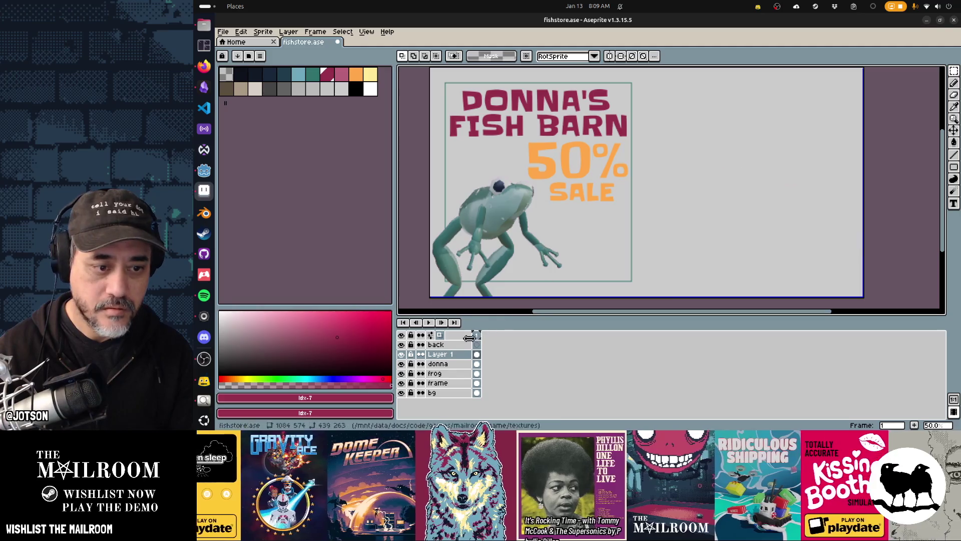
key("alt+Up")
key("ctrl+v")
key("Return")
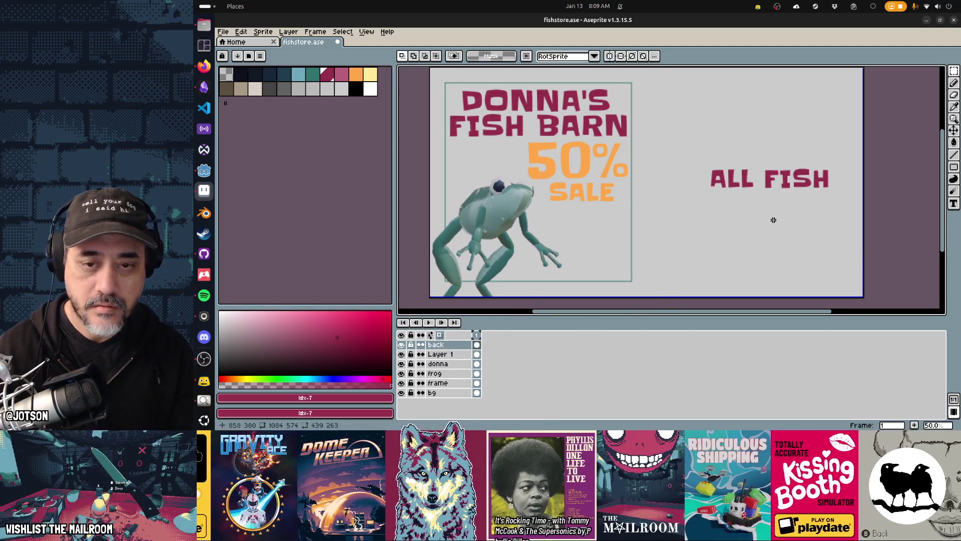
Start typing MUST GO! on the line below ALL FISH.
key("t")
left_click(746, 210)
type("MUST BE")
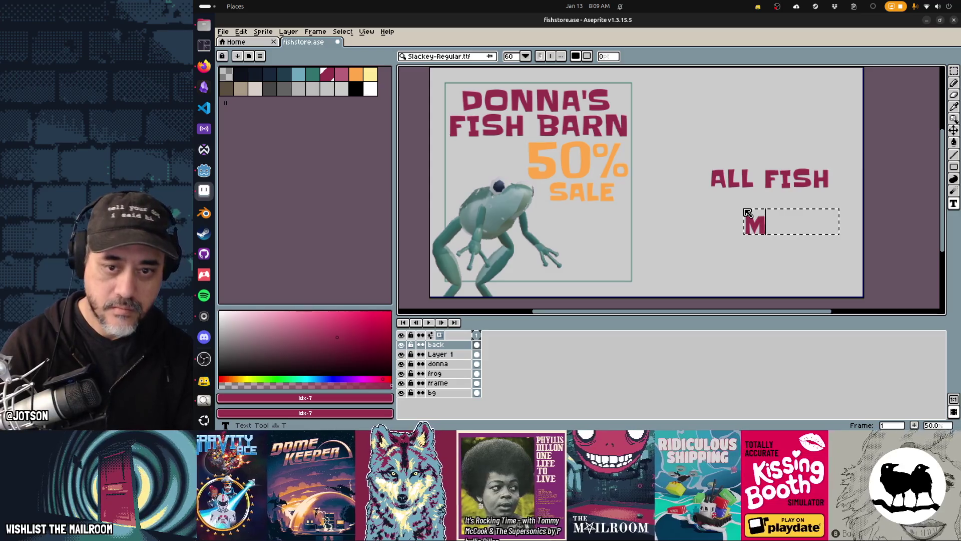
key("Escape")
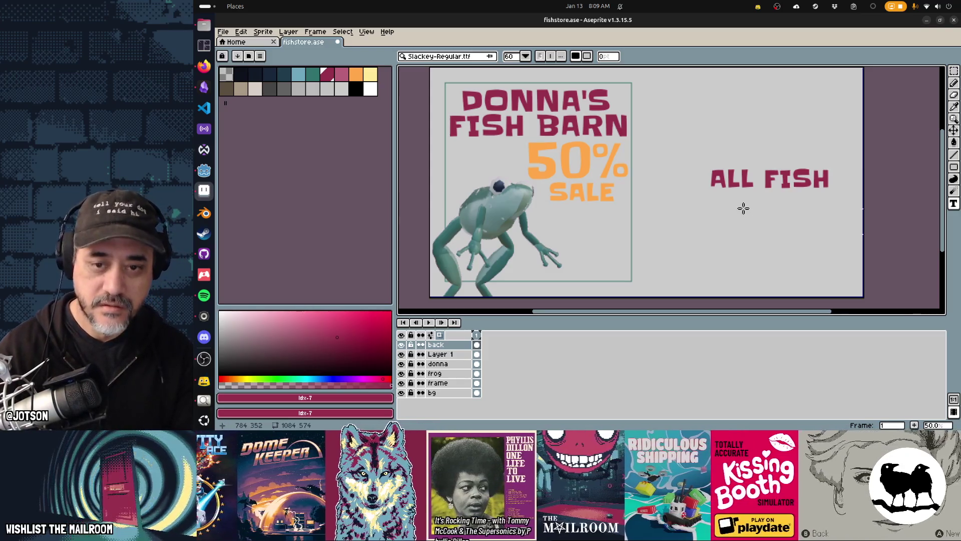
left_click(703, 203)
type("MUST GO!")
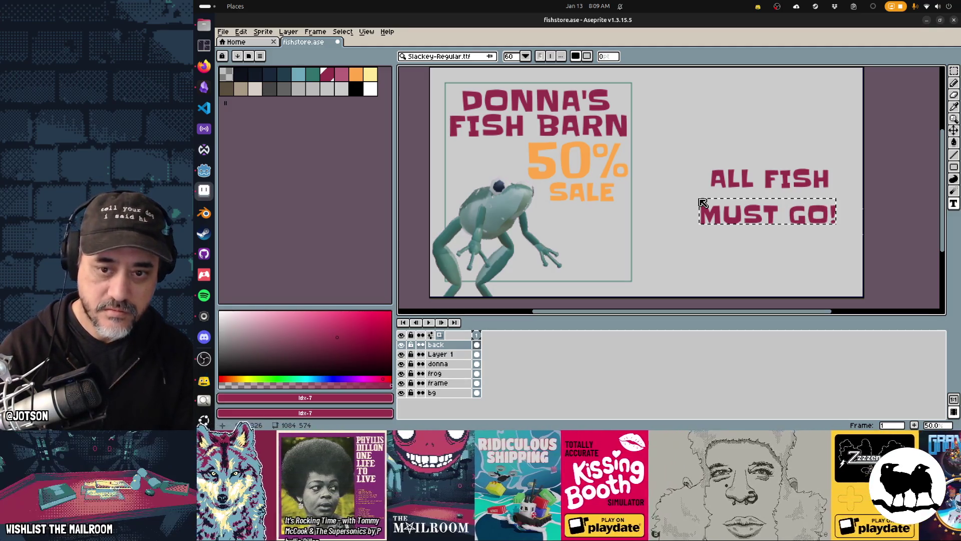
Commit MUST GO! and move it up closer to ALL FISH.
left_click(699, 199)
key("m")
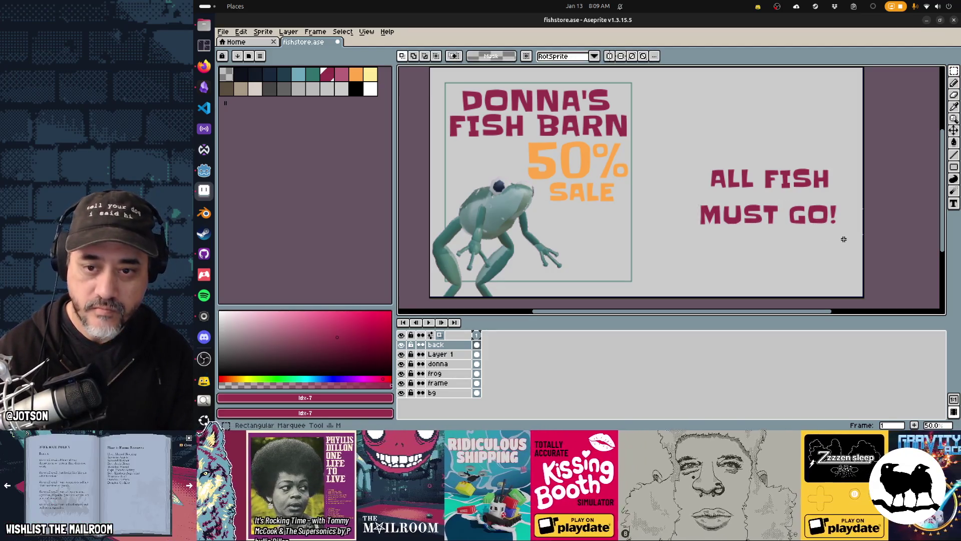
left_click_drag(686, 199, 691, 185)
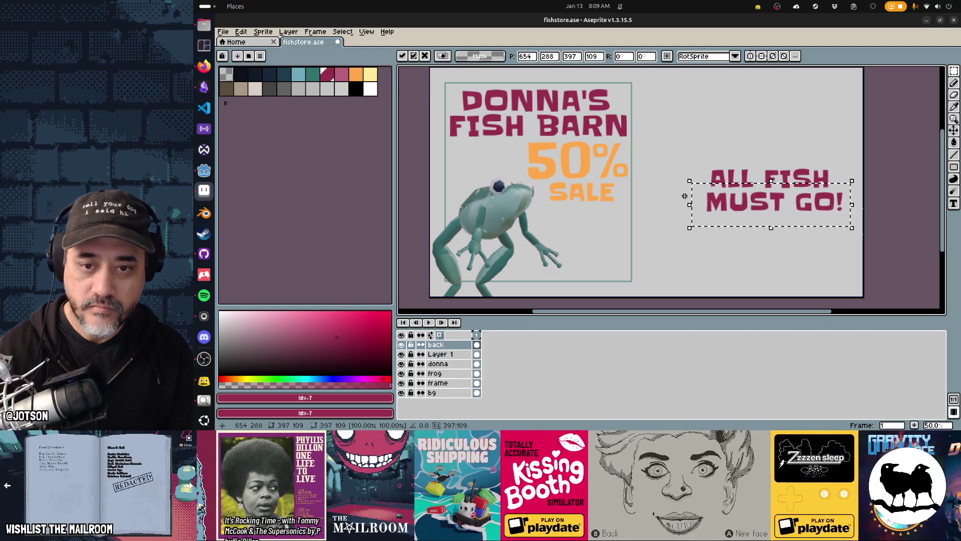
left_click(685, 197)
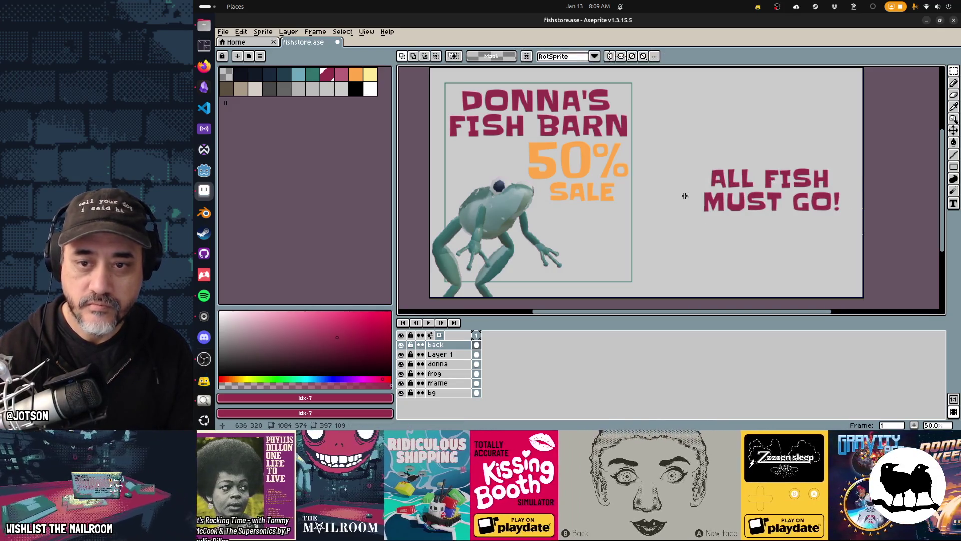
Move the ALL FISH MUST GO! block up-left and tilt it about 12.8 degrees.
left_click_drag(687, 151, 862, 229)
left_click_drag(810, 208, 796, 192)
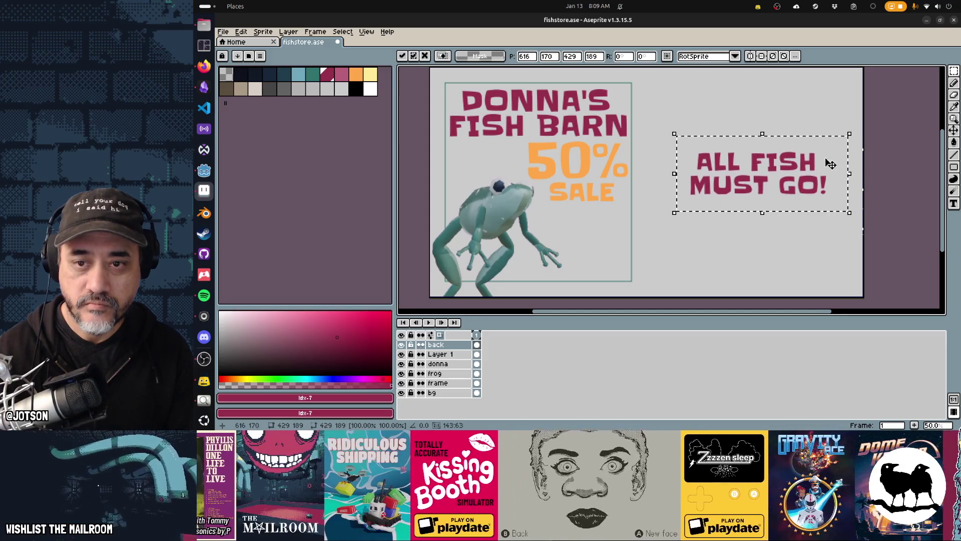
left_click_drag(852, 128, 853, 113)
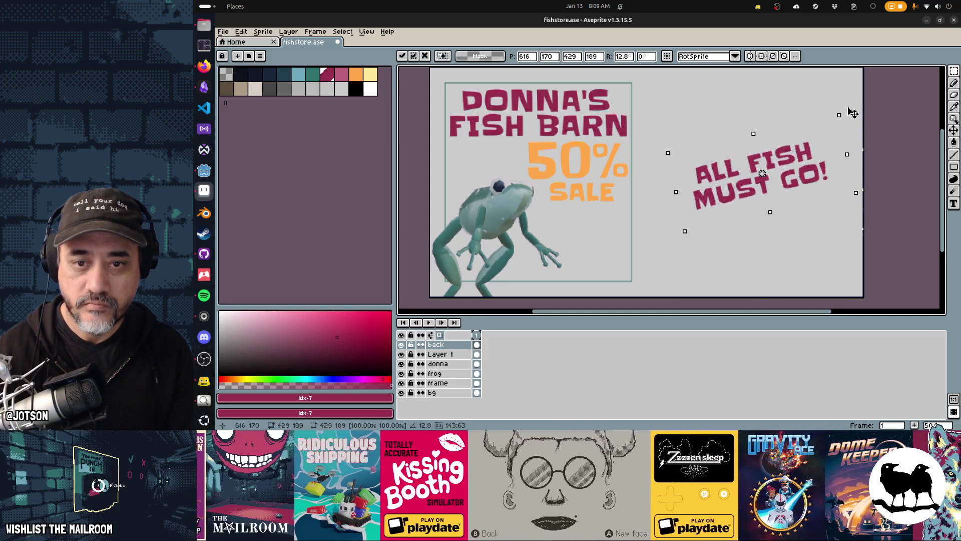
left_click(847, 107)
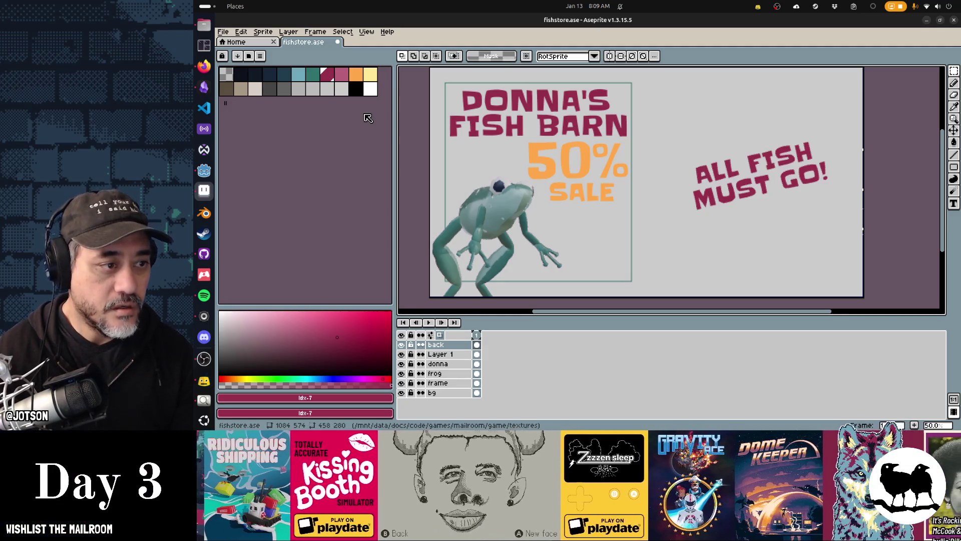
Open the fish.tscn scene in the Godot editor.
left_click(202, 175)
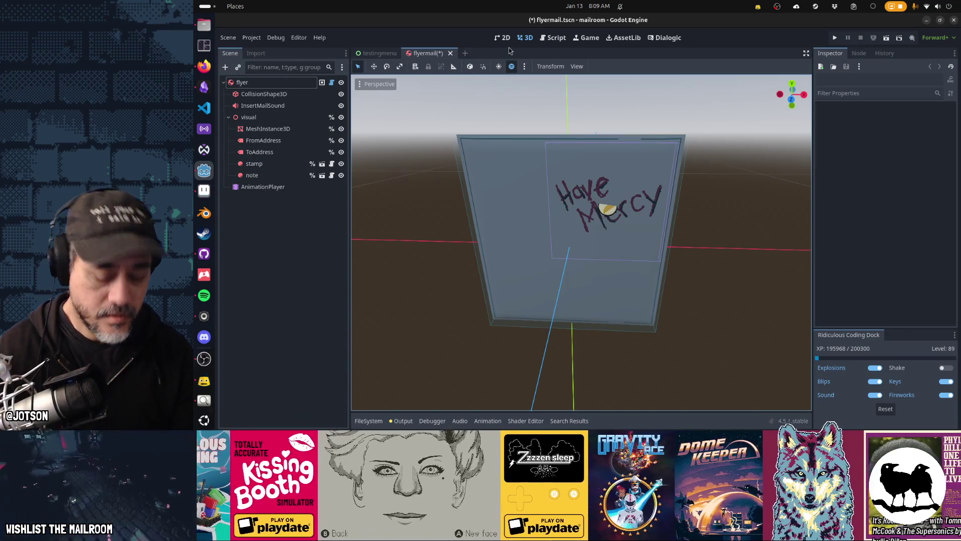
key("ctrl+o")
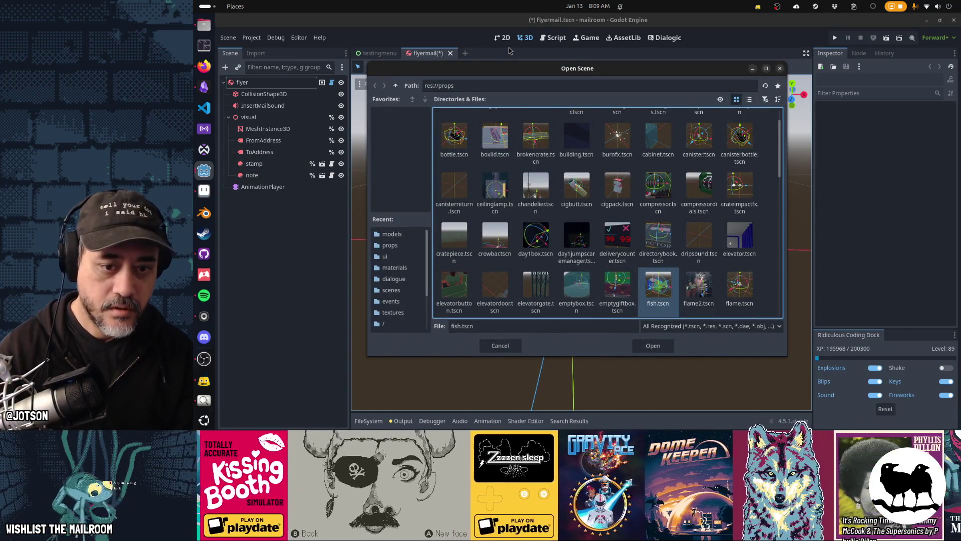
key("Return")
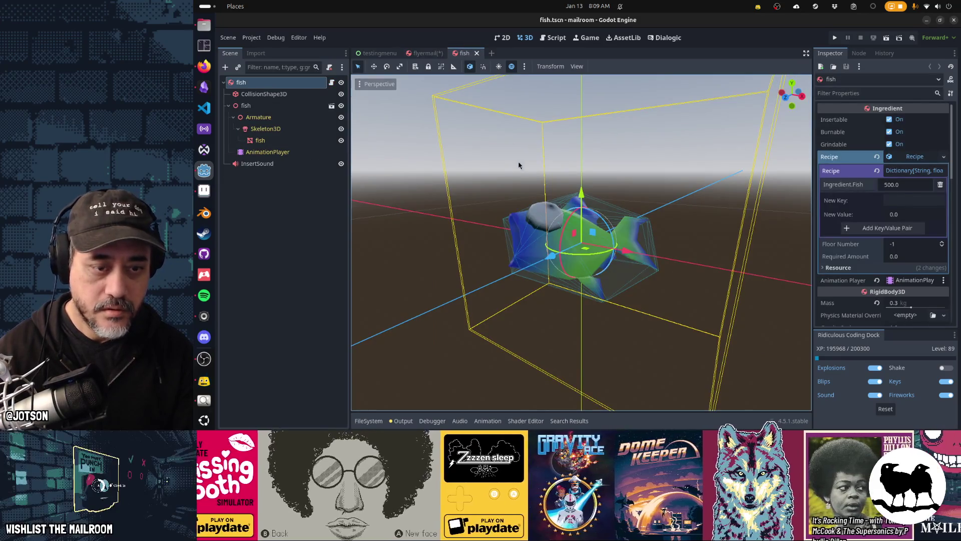
scroll(570, 205, "up", 3)
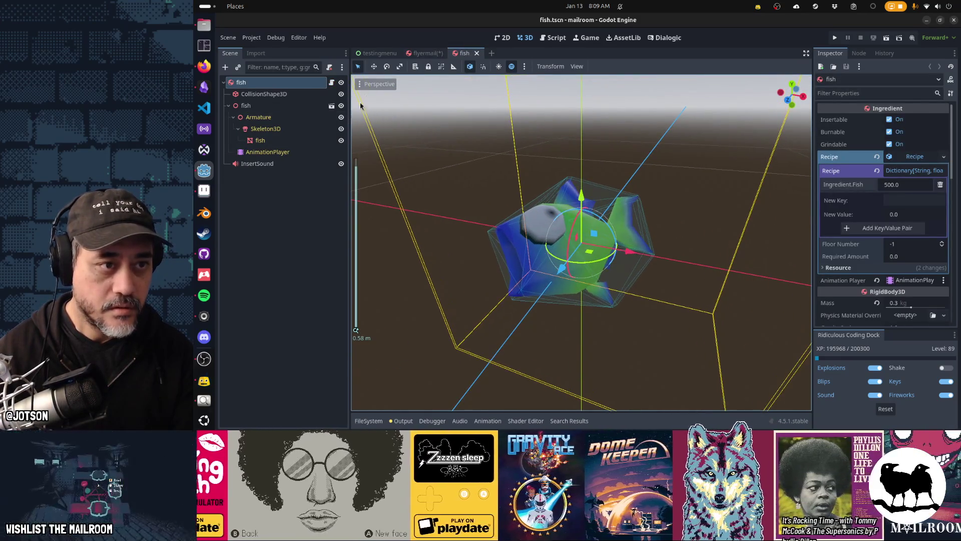
Hide the viewport gizmos, transform gizmo and grid, keeping the environment visible.
left_click(375, 84)
left_click(393, 262)
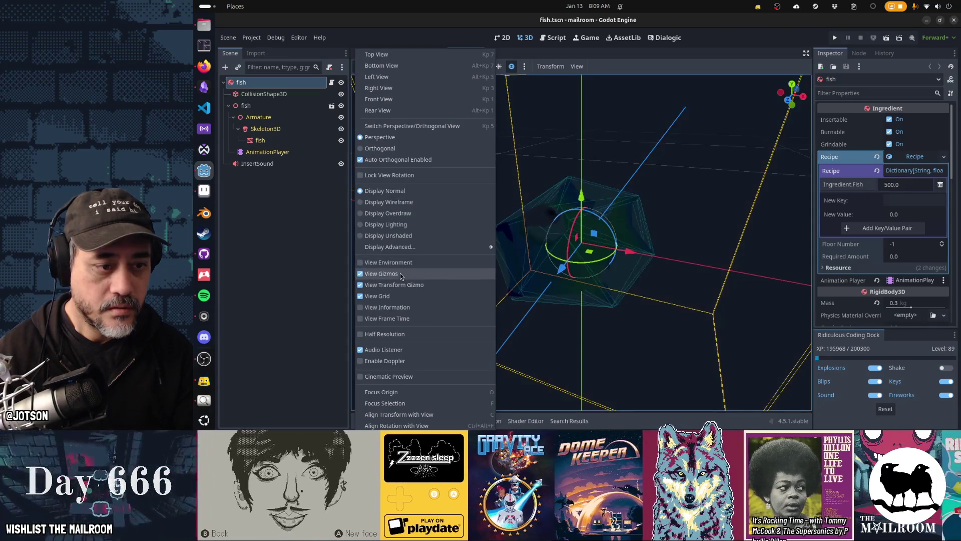
left_click(398, 273)
left_click(403, 284)
left_click(406, 296)
left_click(404, 262)
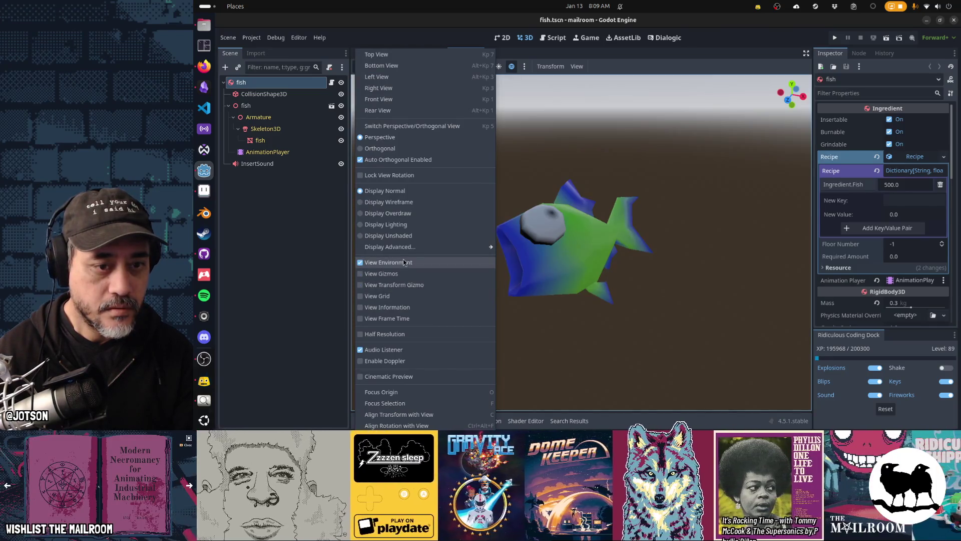
key("Escape")
Orbit and zoom onto the fish and take a selection screenshot of it.
mouse_move(481, 290)
left_mouse_down()
mouse_move(474, 305)
mouse_move(491, 315)
mouse_move(514, 289)
left_mouse_up()
scroll(499, 314, "up", 2)
key("Print")
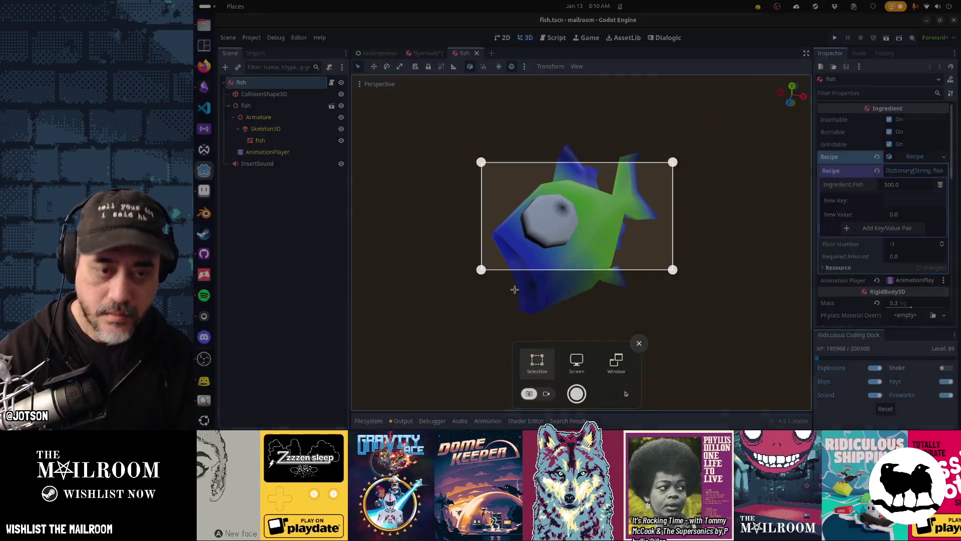
left_click_drag(469, 122, 682, 318)
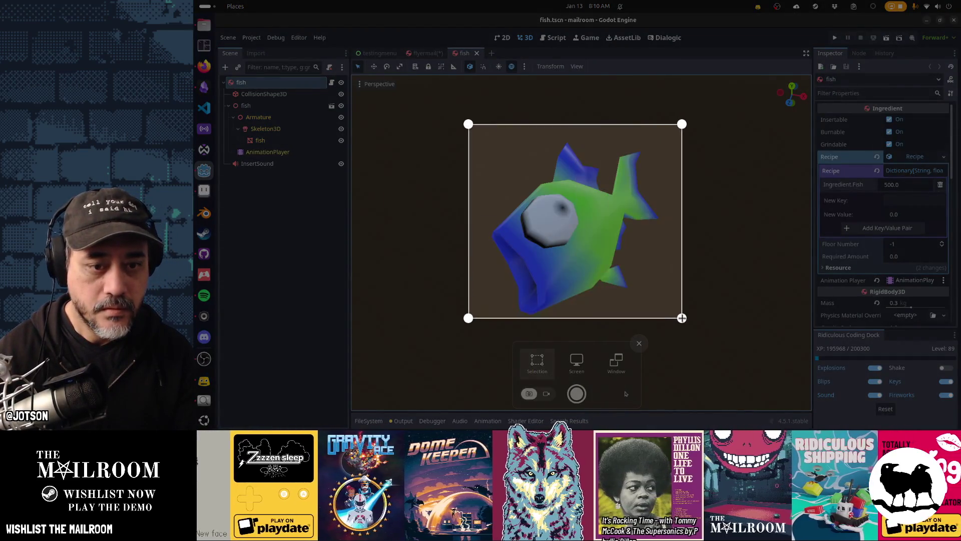
key("Return")
key("alt+Tab")
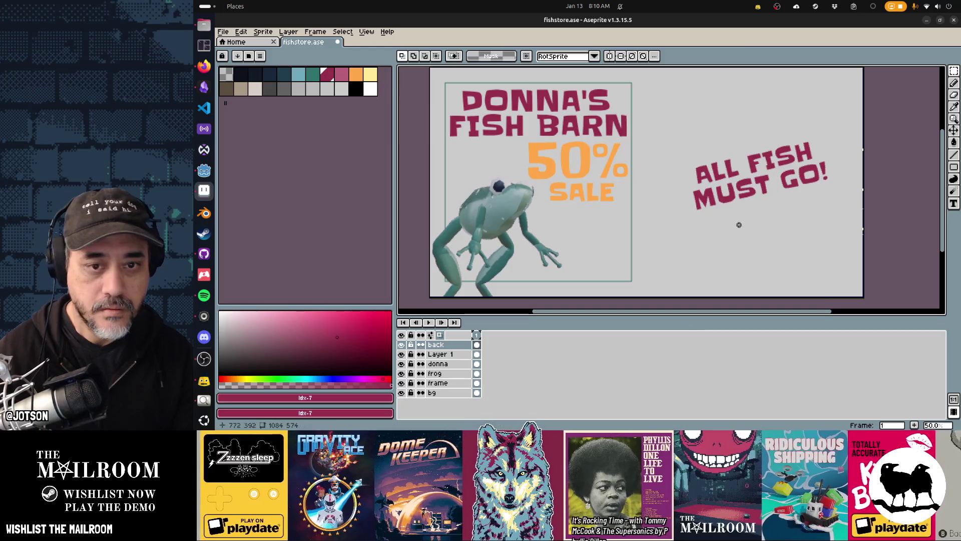
Paste the fish screenshot and try deleting its dark background with the Magic Wand.
key("ctrl+v")
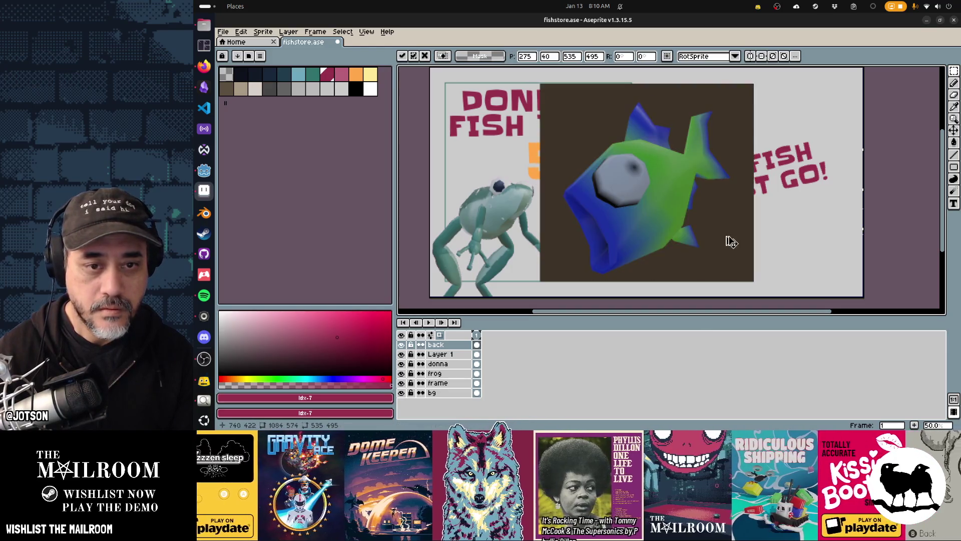
key("w")
left_click(726, 246)
key("Delete")
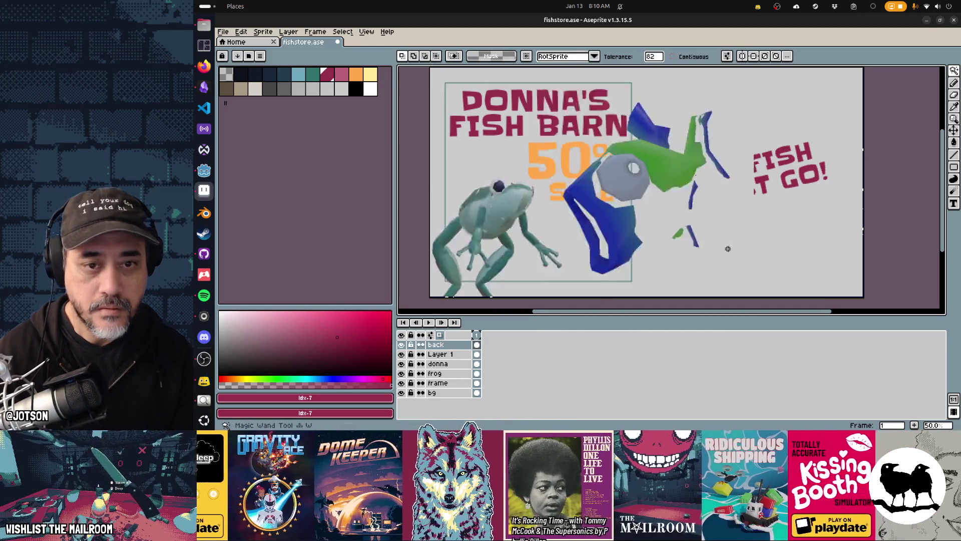
key("ctrl+z")
key("ctrl+z")
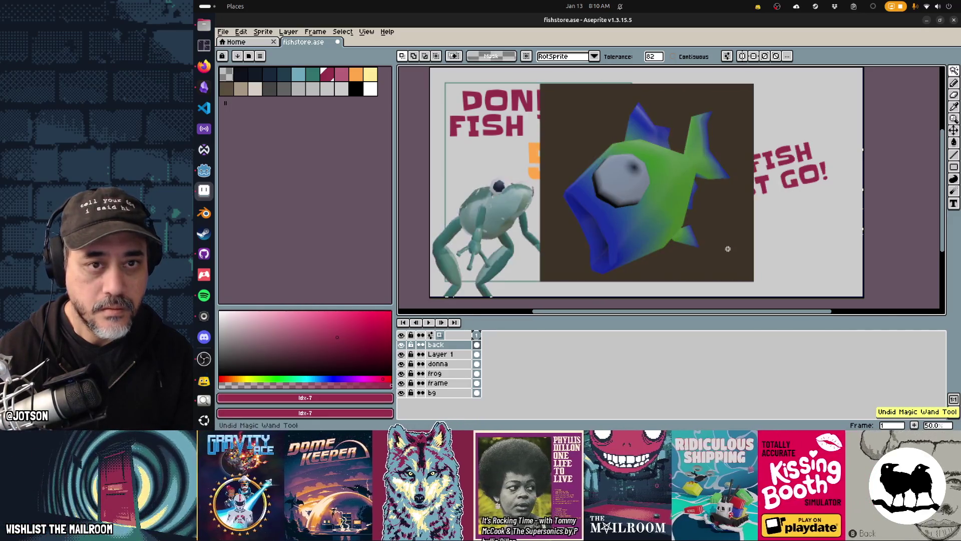
Retry background removal with tolerance 30 and contiguous selection, then undo it.
left_click(656, 56)
type("30")
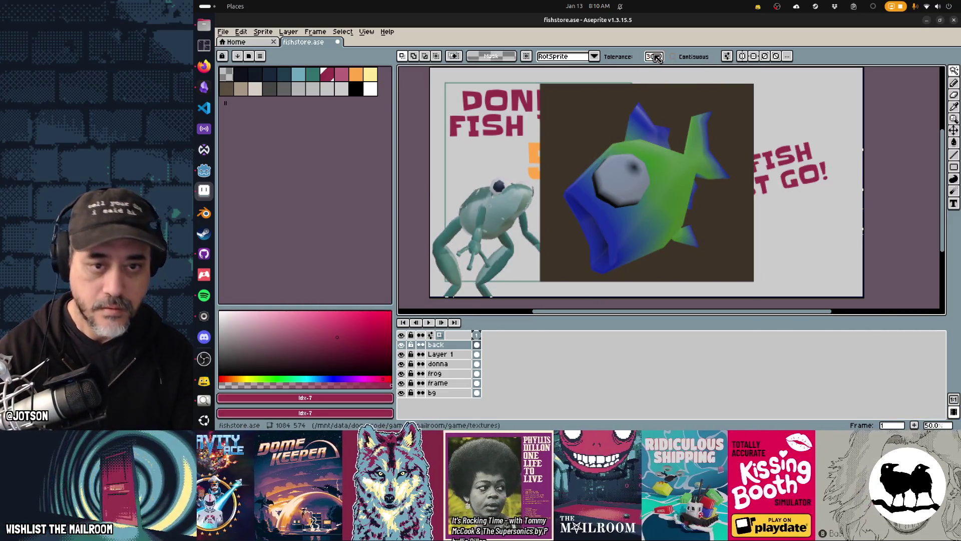
left_click(669, 96)
key("ctrl+d")
left_click(689, 58)
left_click(678, 118)
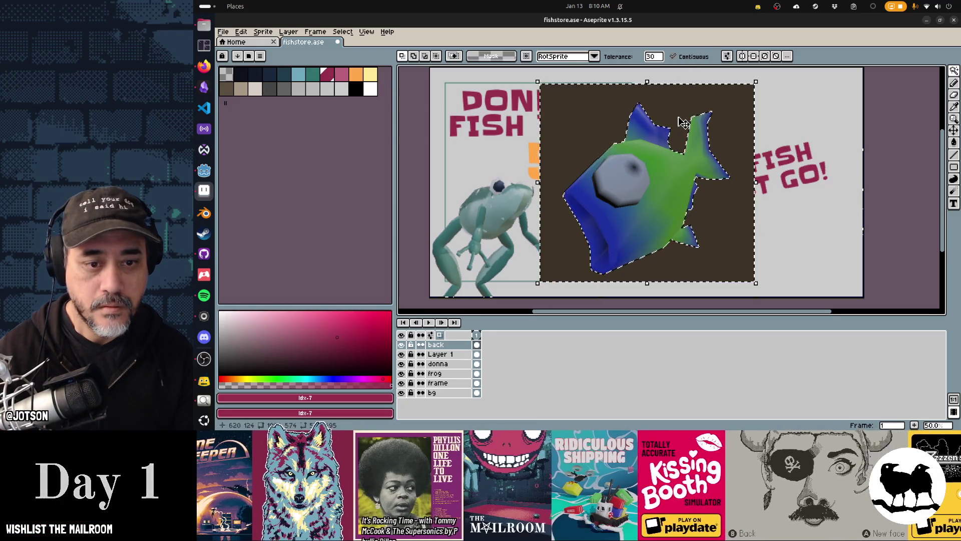
key("Delete")
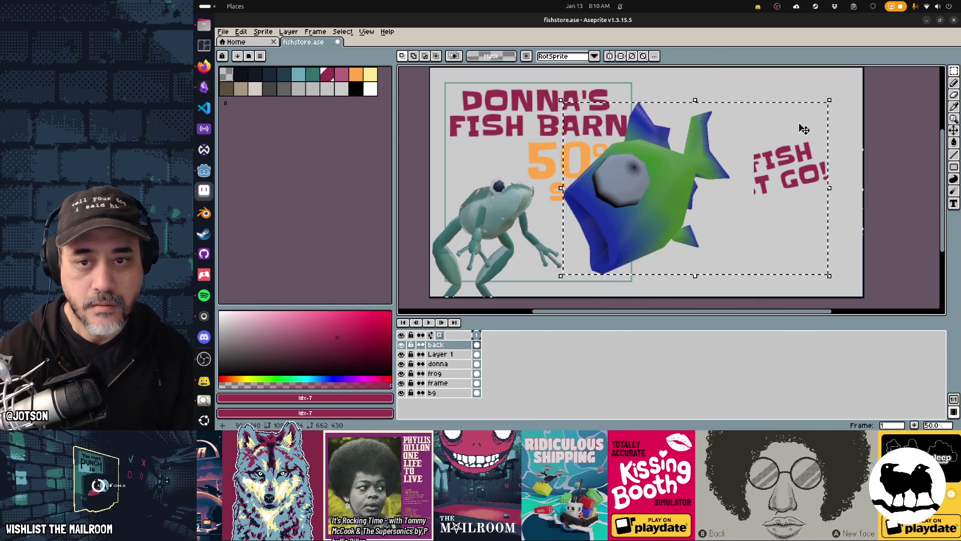
key("ctrl+z")
key("ctrl+z")
key("ctrl+z")
key("ctrl+z")
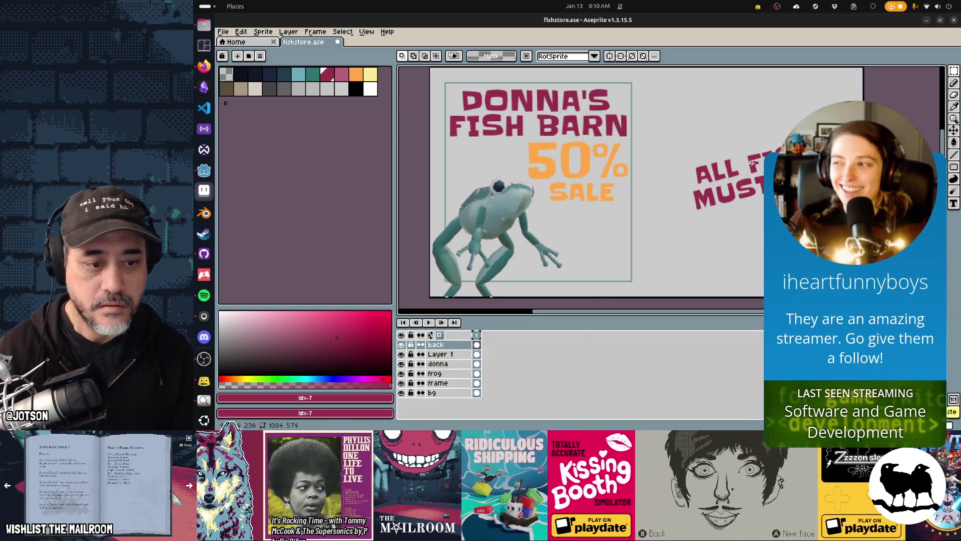
Rename Layer 1 to 50% and add a new layer named fish.
left_click(459, 356)
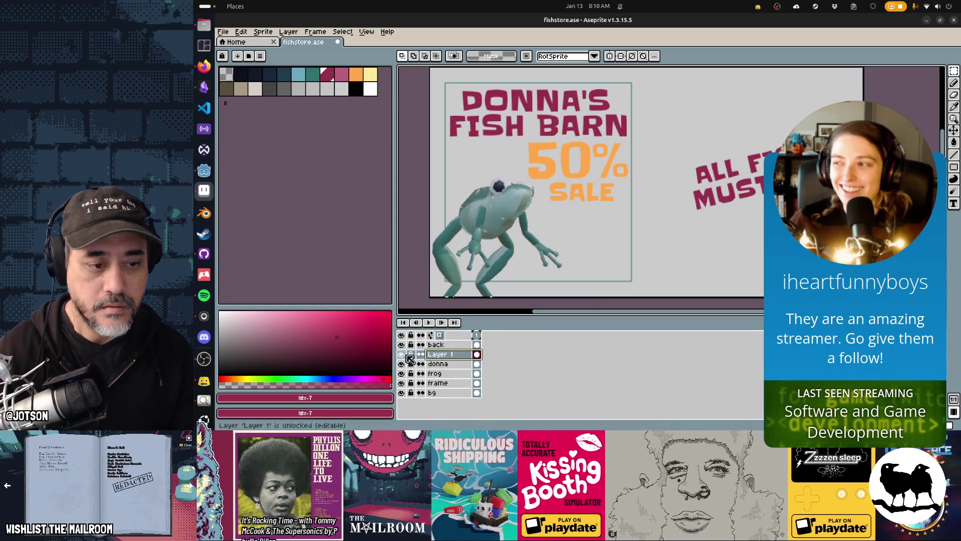
double_click(447, 358)
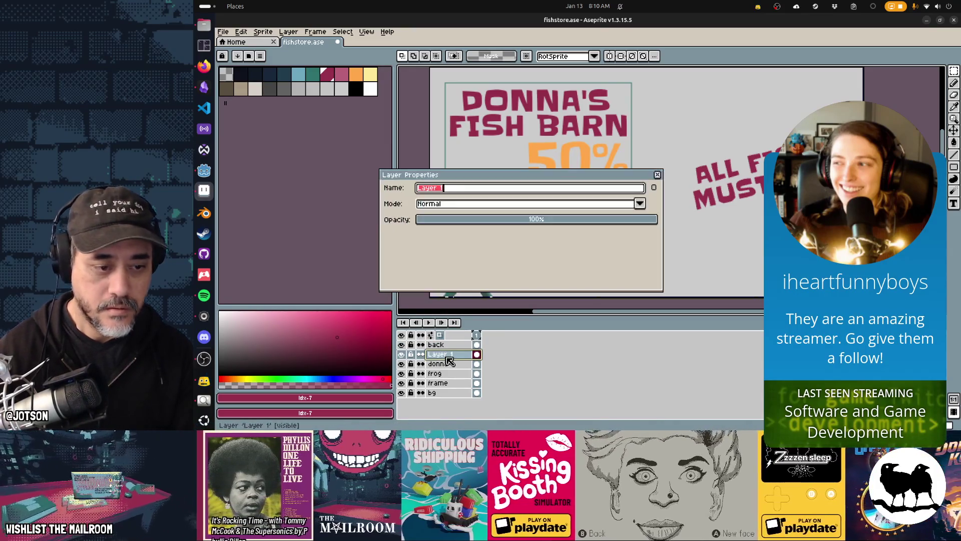
key("Return")
key("shift+n")
double_click(447, 358)
type("fish")
key("Return")
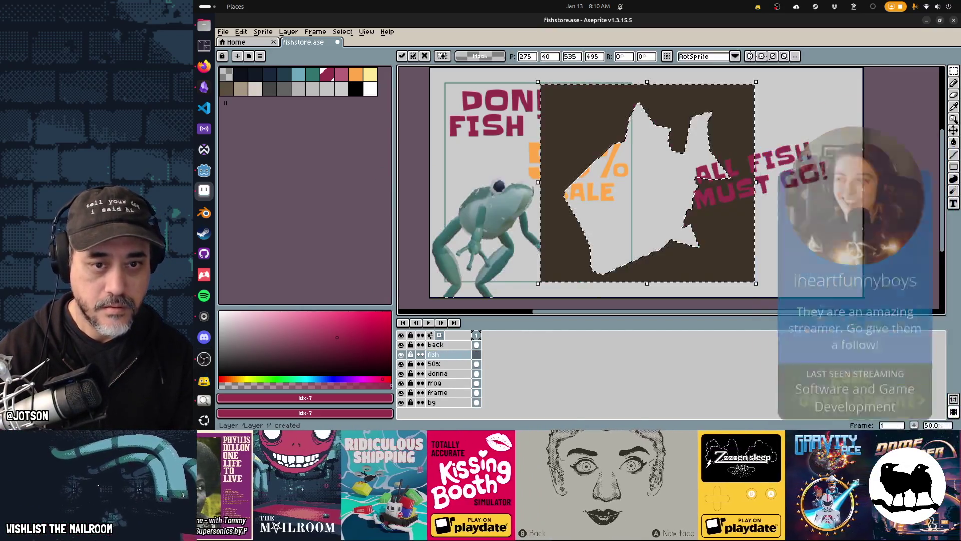
Recapture the fish in Godot and paste it onto the fish layer.
key("alt+Tab")
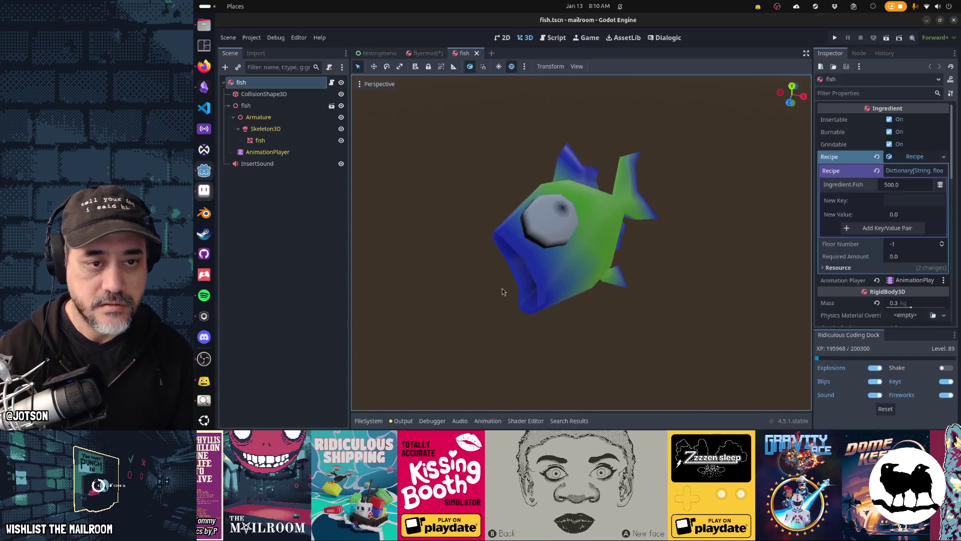
key("Print")
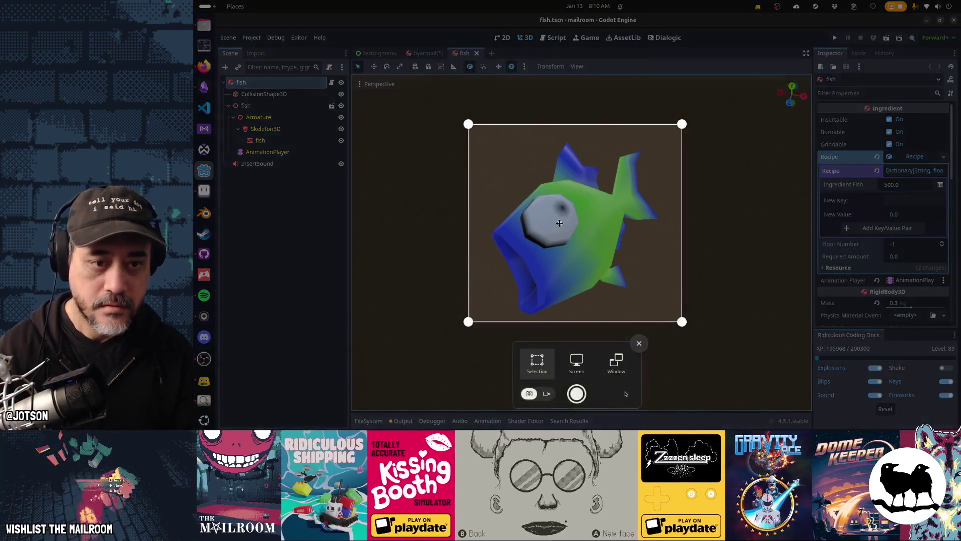
key("Return")
key("alt+Tab")
key("ctrl+v")
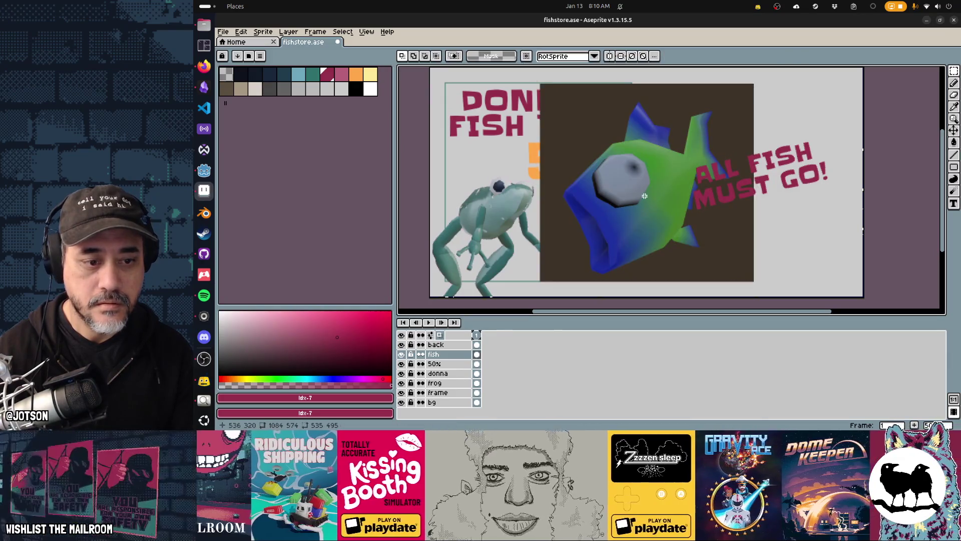
Delete the fish's brown background and shrink the fish to sit beside the frog.
key("w")
left_click(720, 250)
key("Delete")
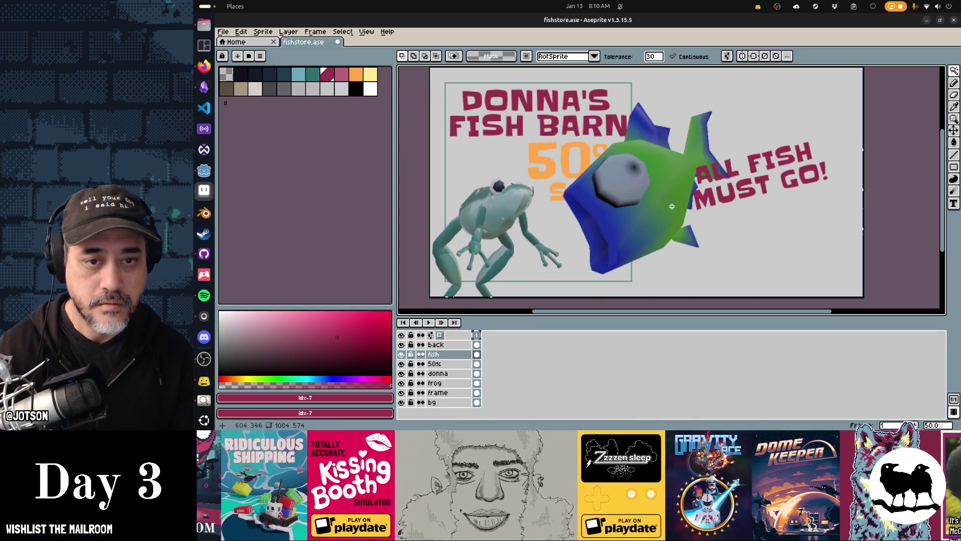
key("ctrl+shift+i")
key("m")
mouse_move(754, 99)
left_mouse_down()
mouse_move(671, 171)
mouse_move(681, 189)
left_mouse_up()
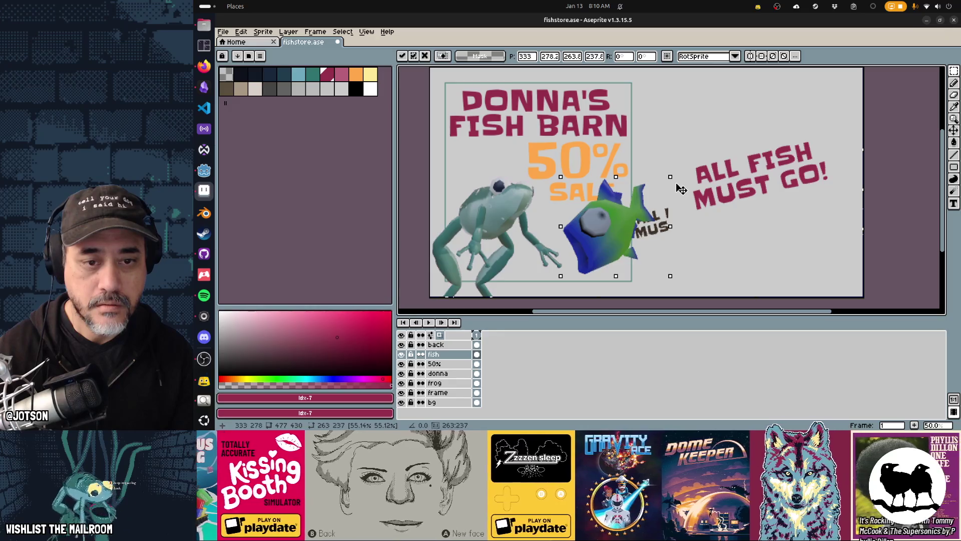
scroll(651, 241, "up", 3)
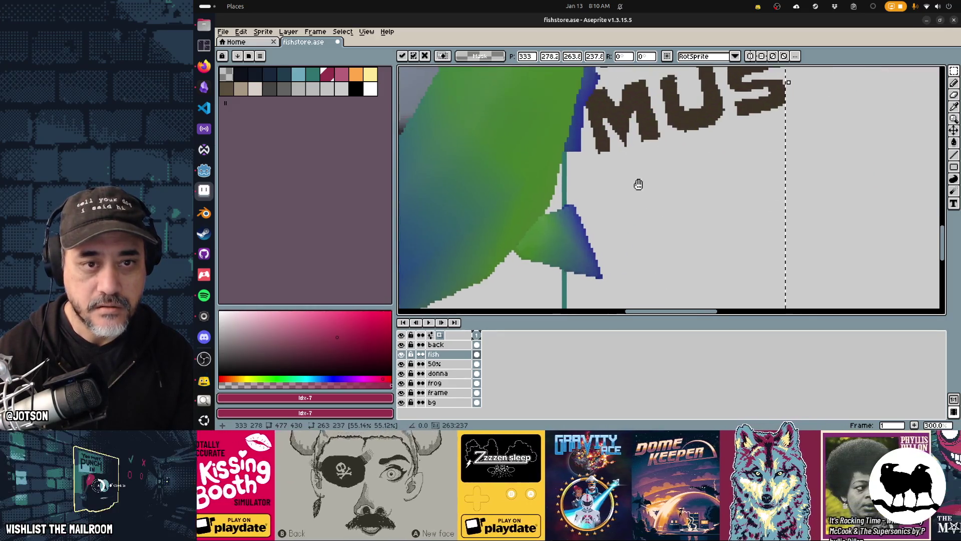
key("w")
Select the stray MUS letters with the Magic Wand and delete them.
left_click(591, 181)
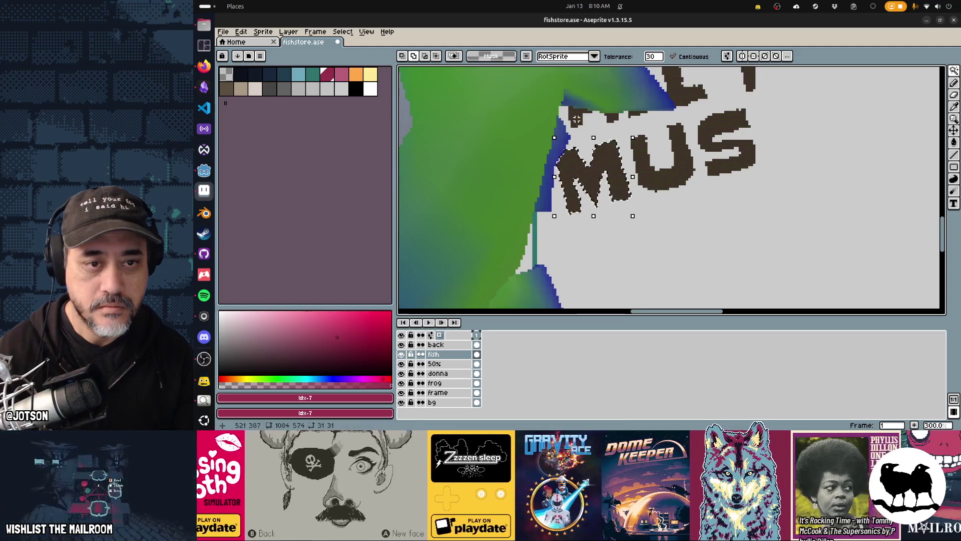
left_click(661, 161, "shift")
left_click(726, 140, "shift")
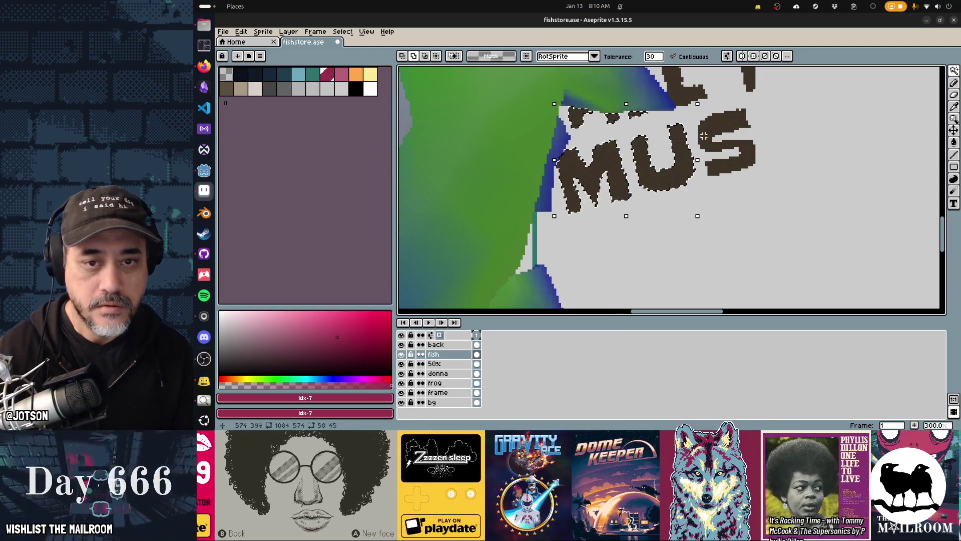
key("Delete")
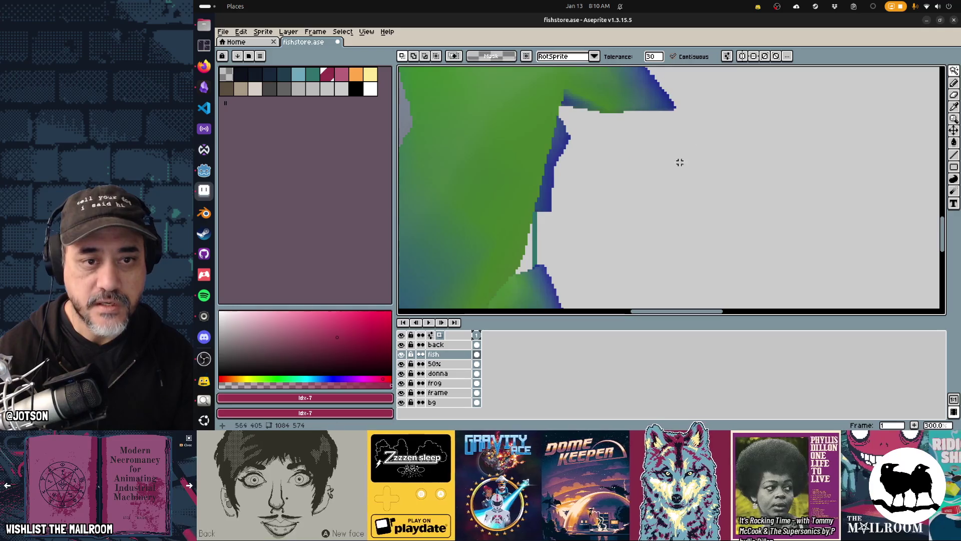
scroll(700, 230, "down", 3)
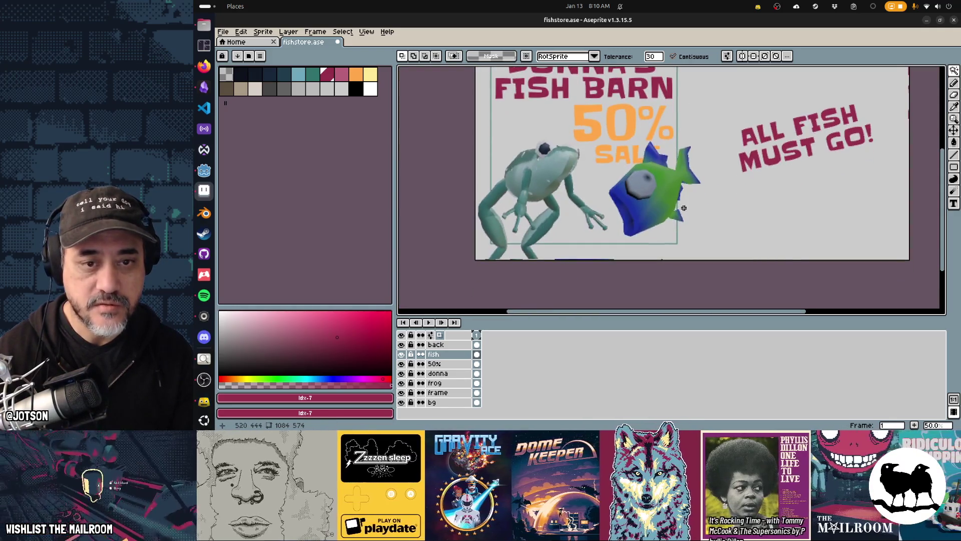
Move the fish slightly left and down with the Move tool.
key("v")
mouse_move(668, 211)
left_mouse_down()
mouse_move(646, 226)
mouse_move(514, 117)
mouse_move(552, 182)
mouse_move(664, 218)
mouse_move(671, 205)
left_mouse_up()
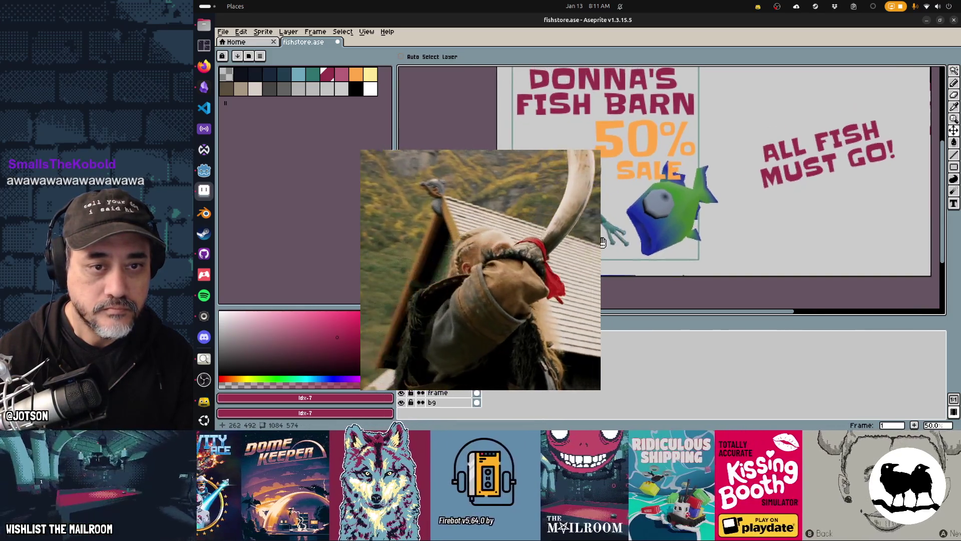
scroll(580, 228, "down", 1)
Apply a black outline to the DONNA'S FISH BARN lettering on the donna layer.
key("Down")
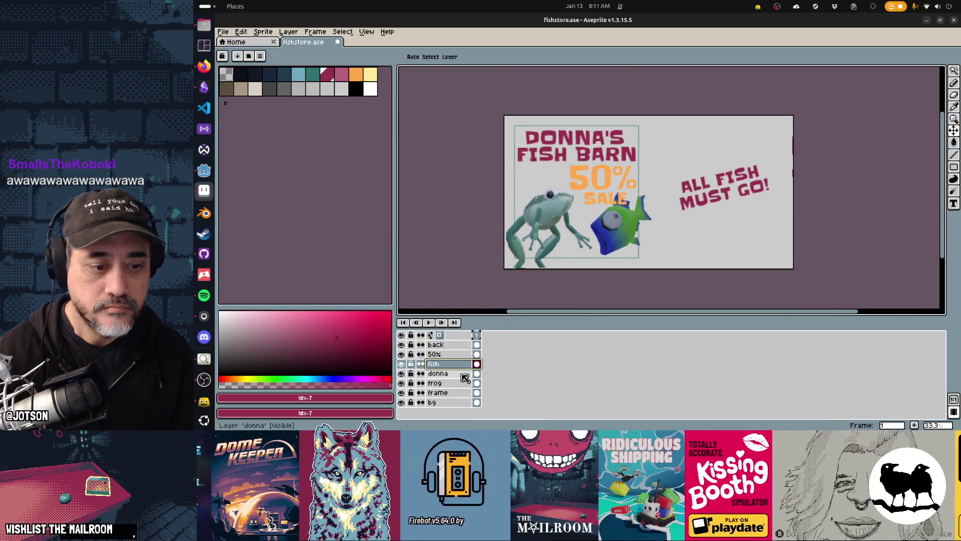
left_click(240, 74)
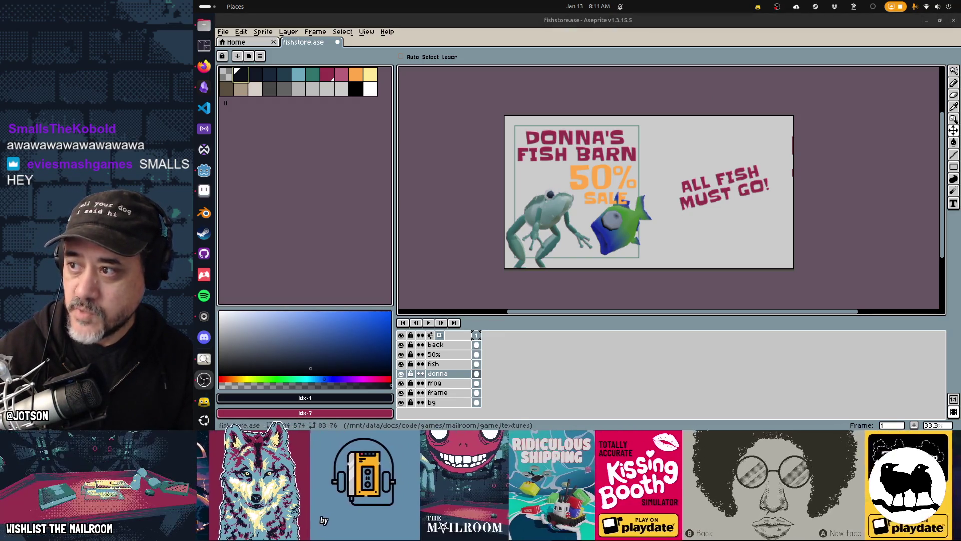
scroll(203, 385, "down", 1)
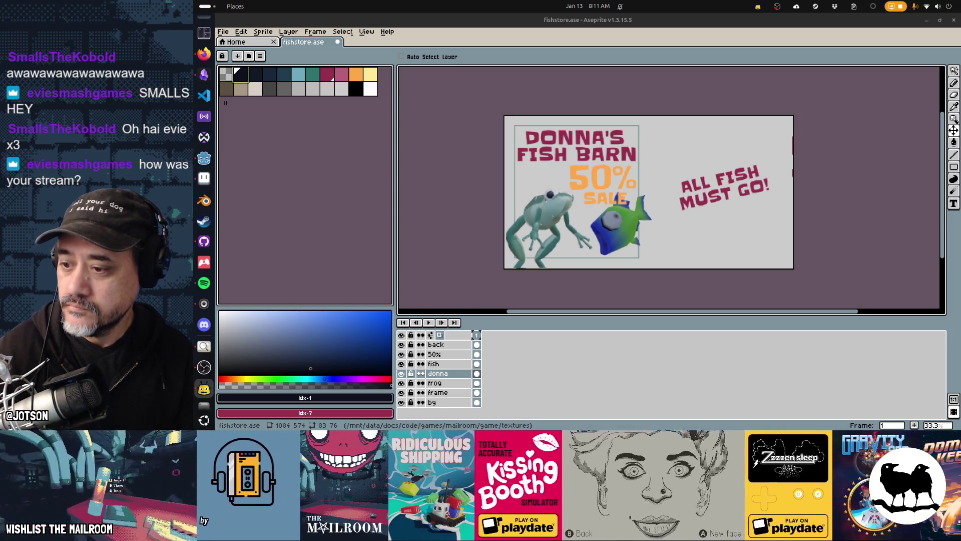
left_click(654, 51)
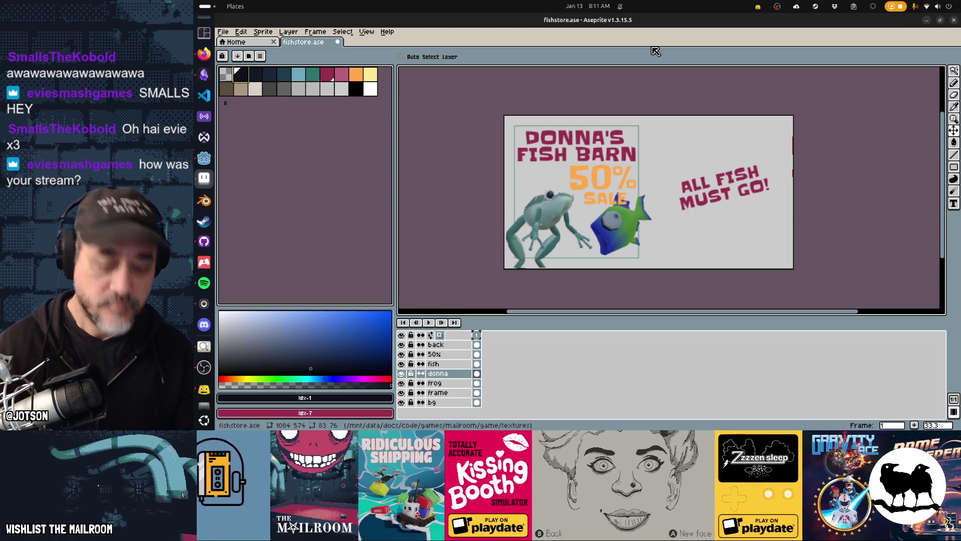
key("shift+o")
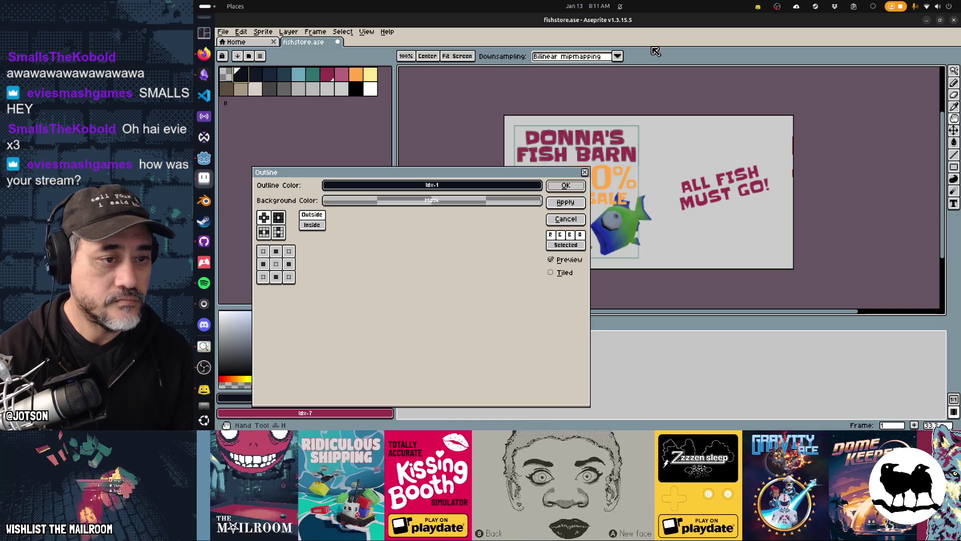
key("Return")
key("shift+o")
key("Escape")
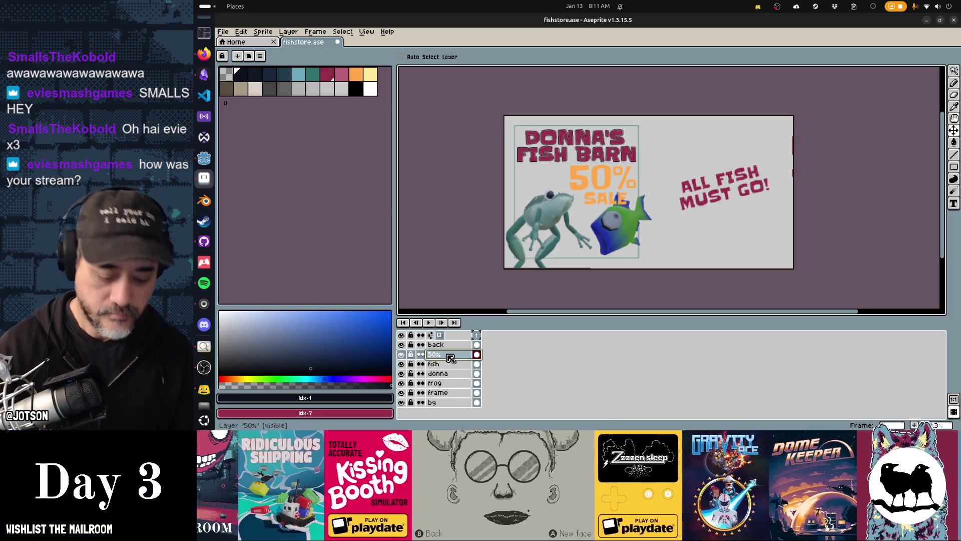
Outline the 50% SALE and ALL FISH MUST GO! text in black.
key("shift+o")
key("Return")
key("shift+o")
key("Escape")
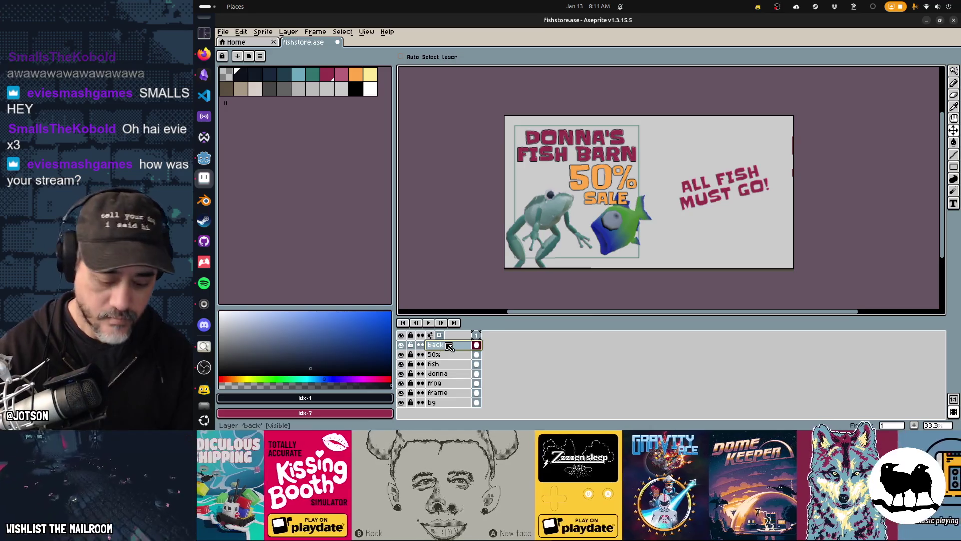
key("shift+o")
key("Return")
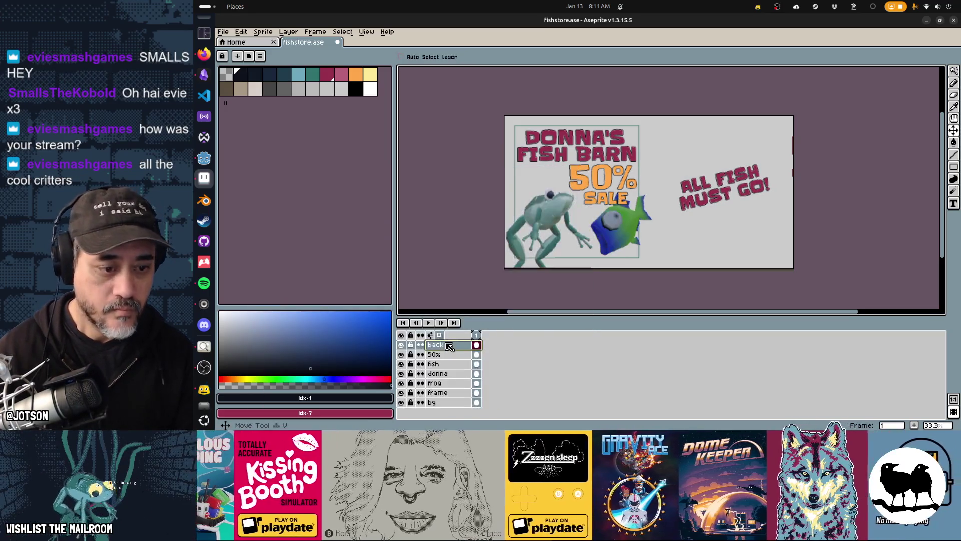
Fill the inside of the frame with light blue on the frame layer.
left_click(443, 402)
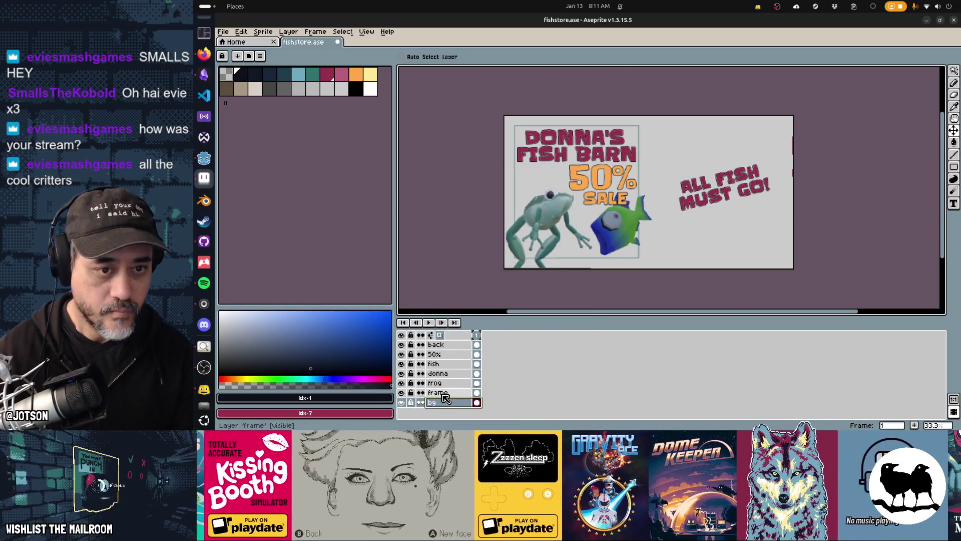
left_click(443, 394)
left_click(367, 78)
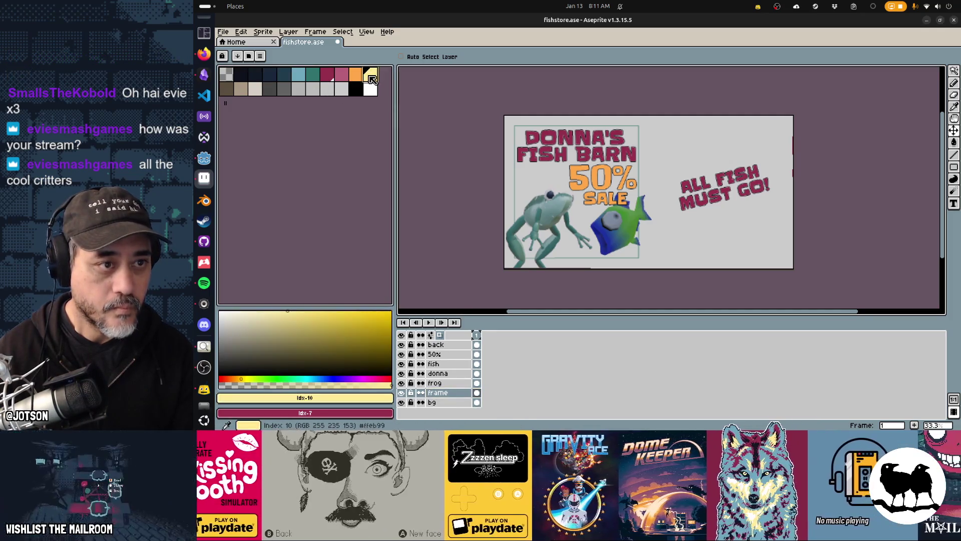
left_click(299, 81)
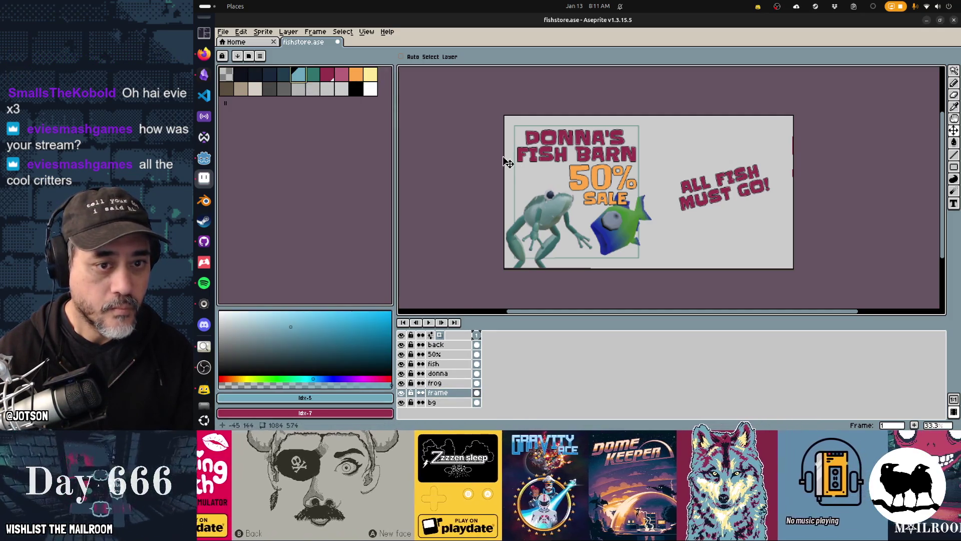
key("g")
left_click(532, 171)
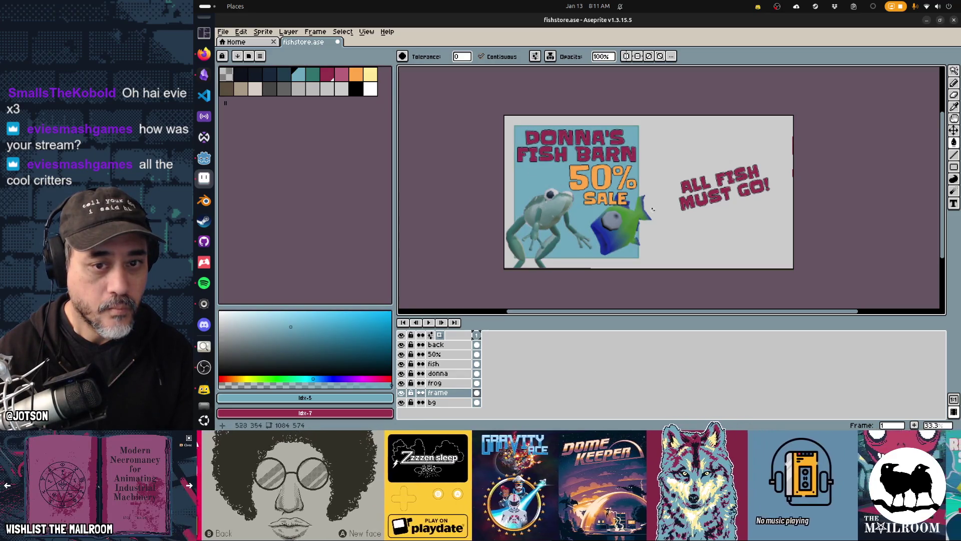
scroll(626, 218, "up", 1)
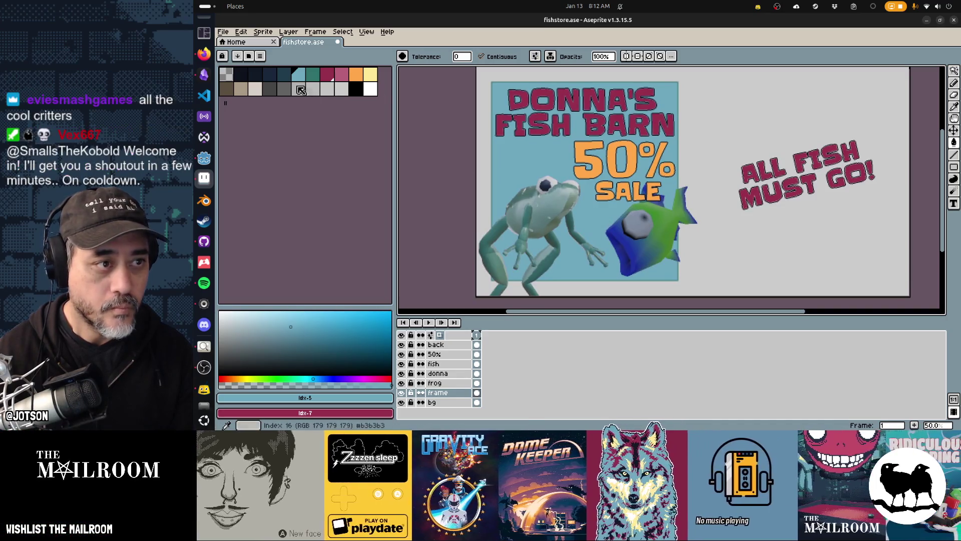
left_click(283, 76)
Draw dark wave squiggles across the light-blue panel with the Pencil, undoing a stray stroke.
key("b")
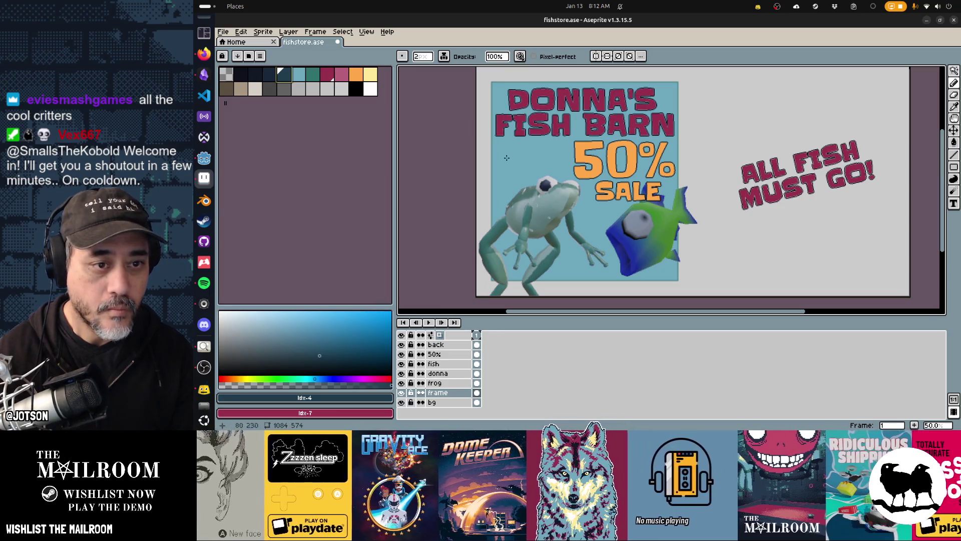
left_click_drag(507, 157, 525, 159)
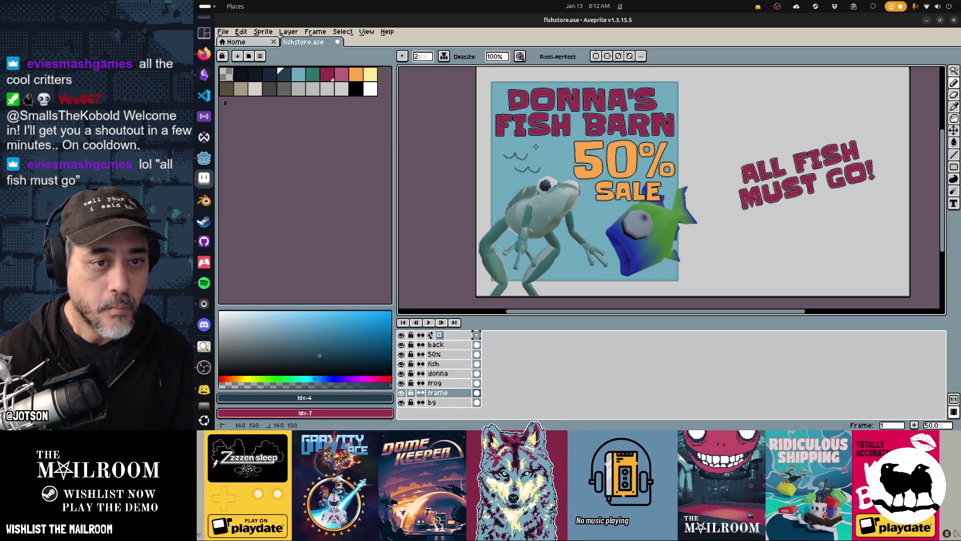
left_click_drag(542, 149, 557, 148)
left_click_drag(586, 214, 603, 227)
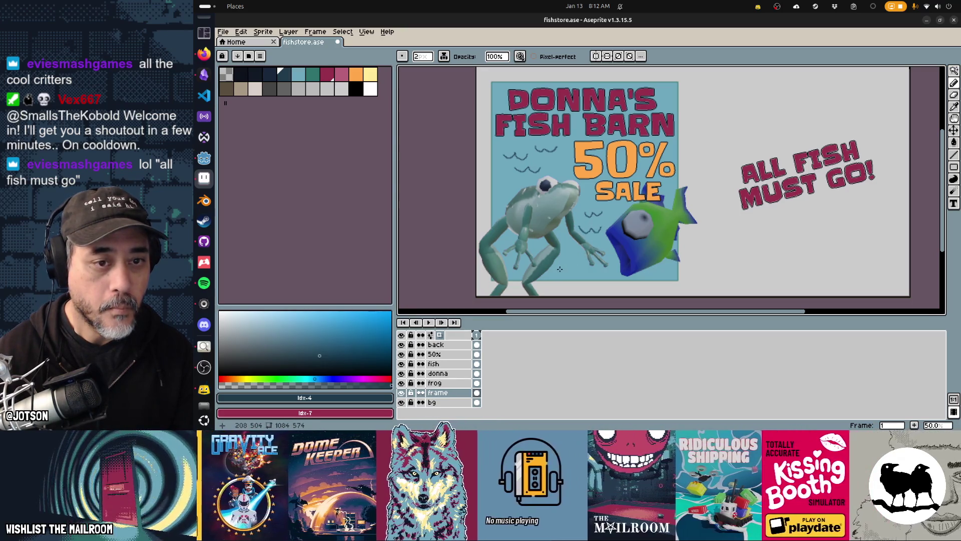
scroll(546, 215, "left", 1)
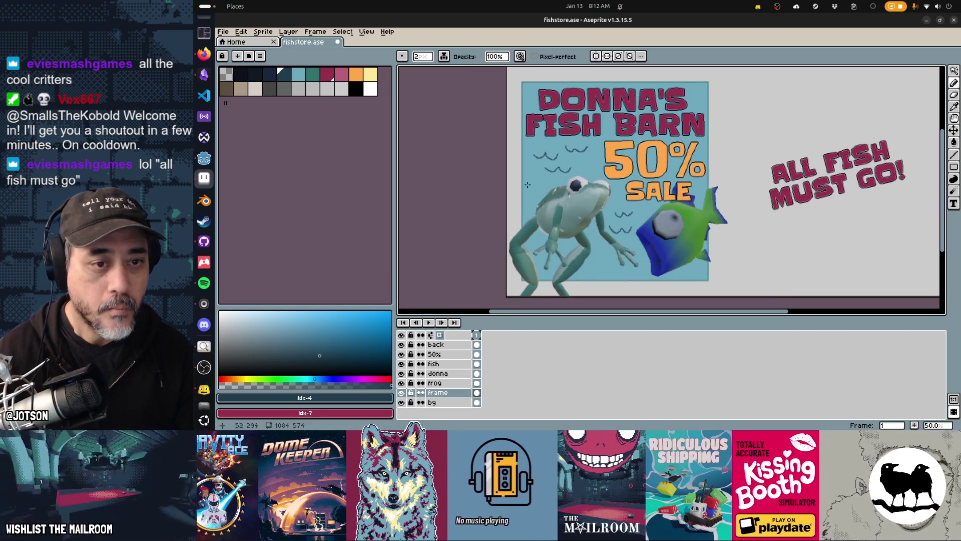
key("ctrl+z")
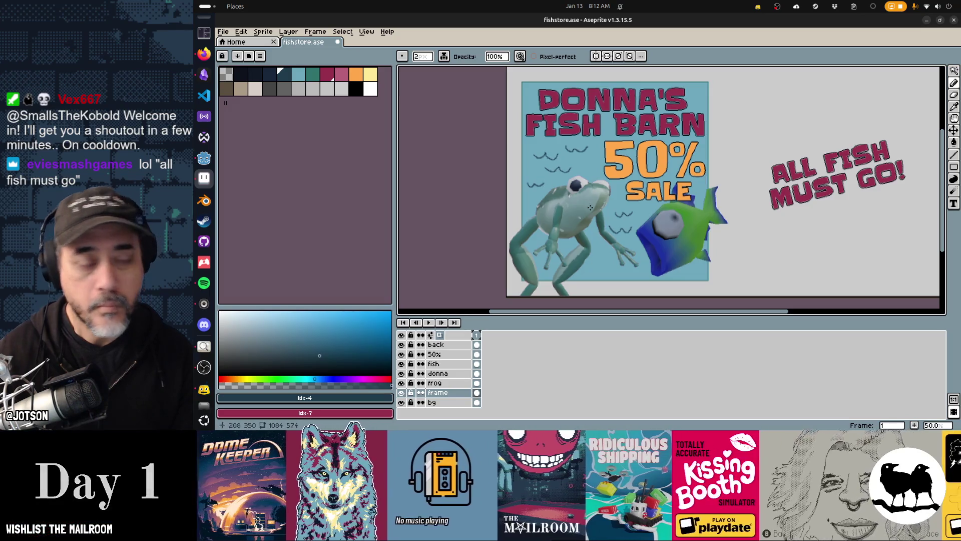
left_click_drag(591, 208, 565, 206)
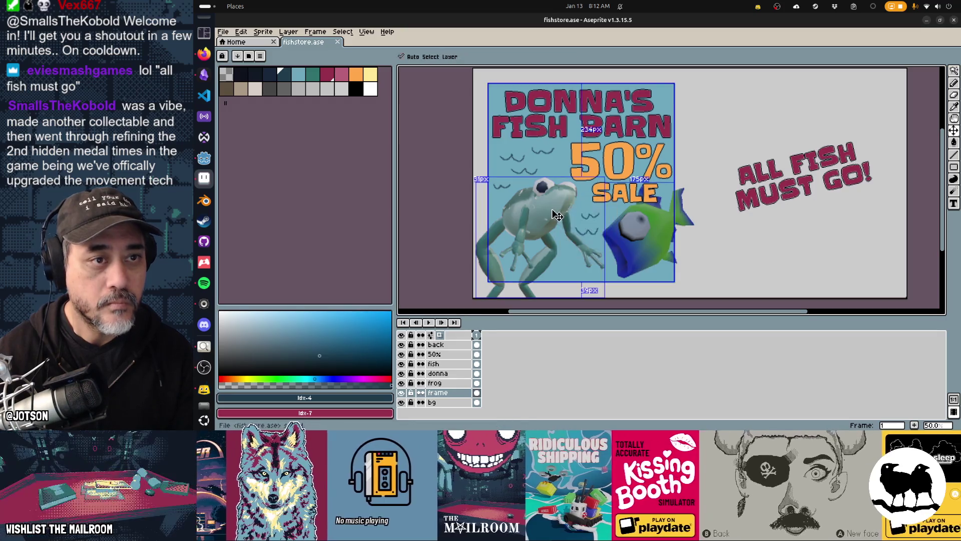
Export the flyer as a sprite sheet and switch to Godot.
key("ctrl+e")
left_click(418, 254)
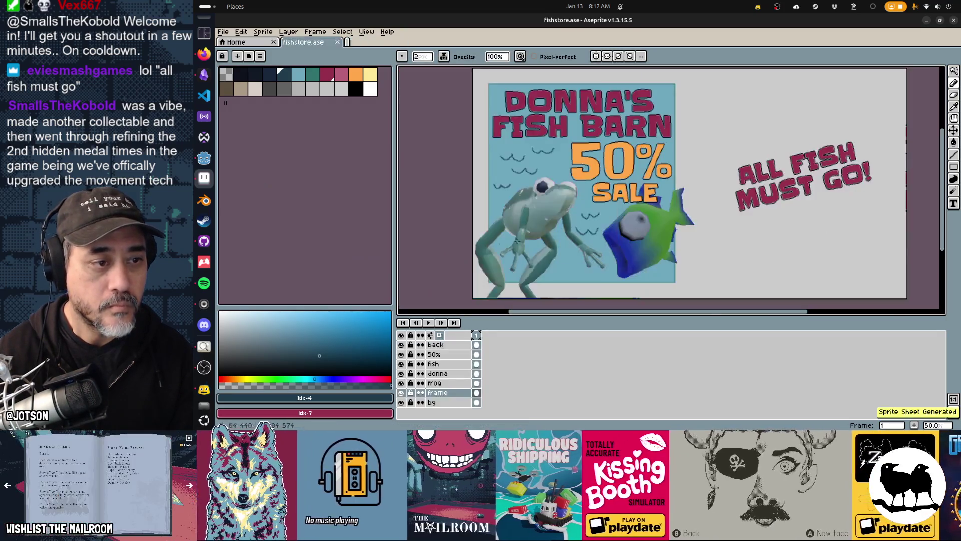
key("Return")
key("alt+Tab")
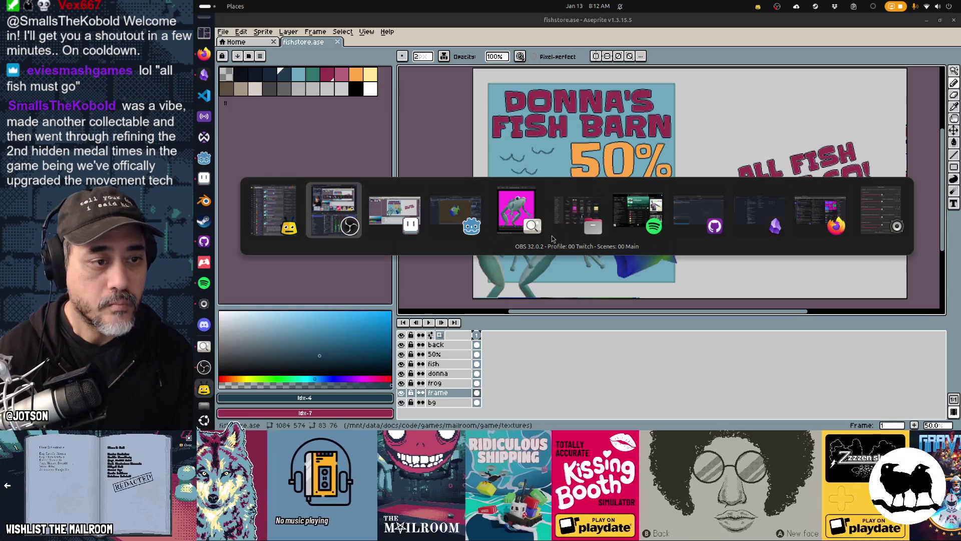
key("alt+Tab")
key("alt+Tab")
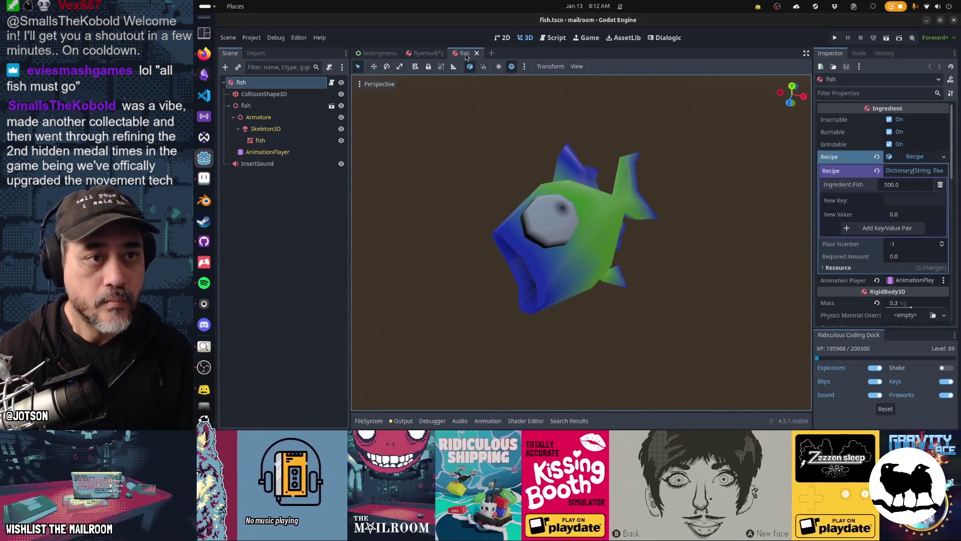
Orbit the Godot flyer from a frontal view around to its back.
left_click_drag(567, 270, 615, 259)
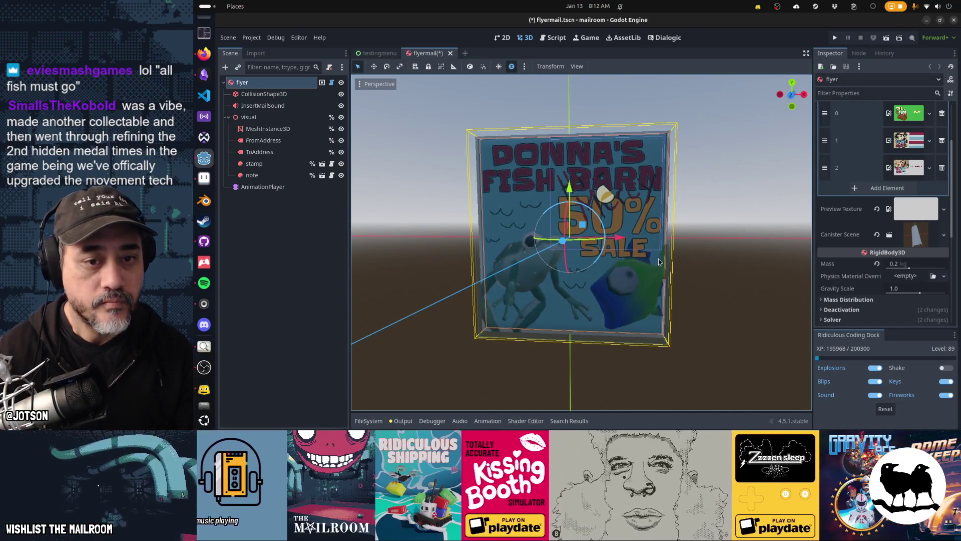
left_click_drag(693, 261, 418, 267)
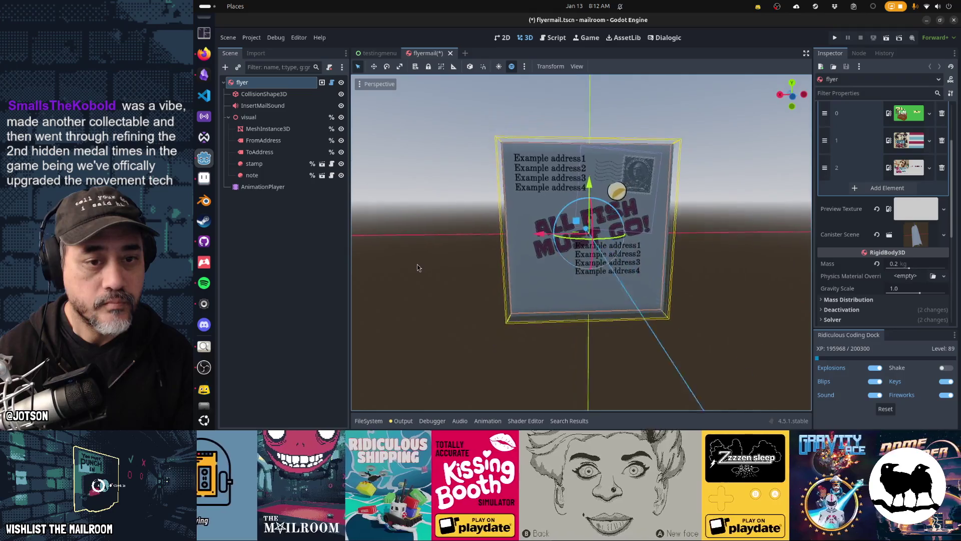
mouse_move(566, 271)
left_mouse_down()
mouse_move(546, 271)
mouse_move(566, 271)
left_mouse_up()
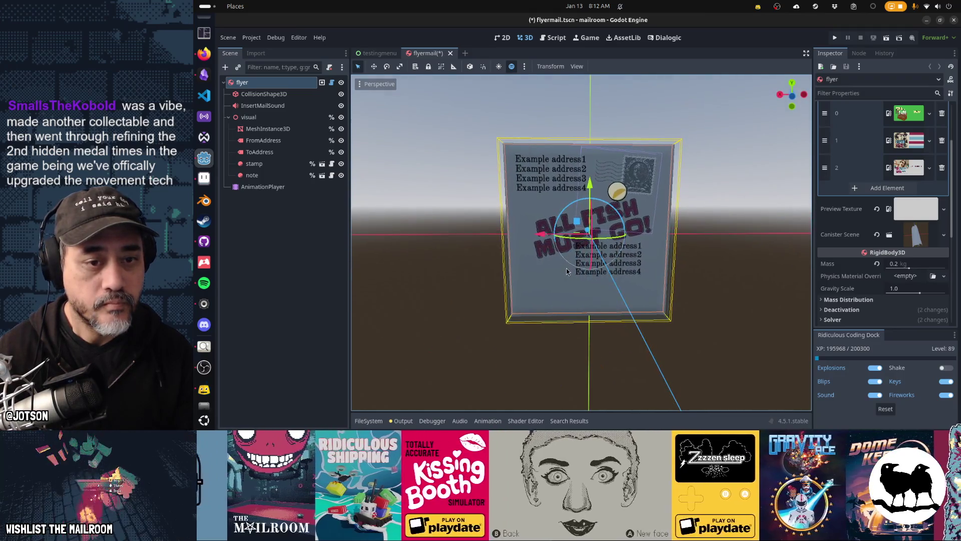
On the 'back' layer in Aseprite, nudge 'ALL FISH MUST GO!' up-left and save.
key("alt+Tab")
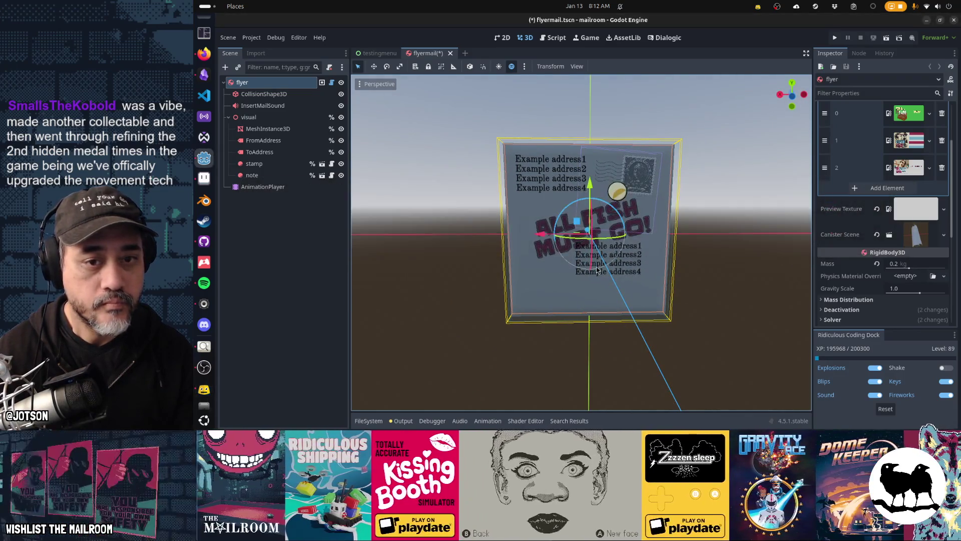
key("alt+Tab")
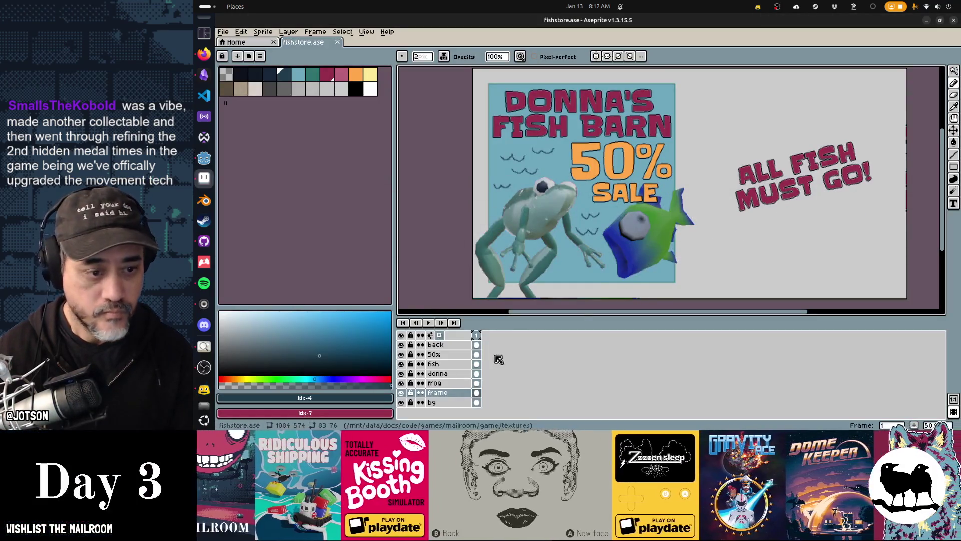
left_click(436, 344)
key("v")
left_click_drag(816, 235, 814, 227)
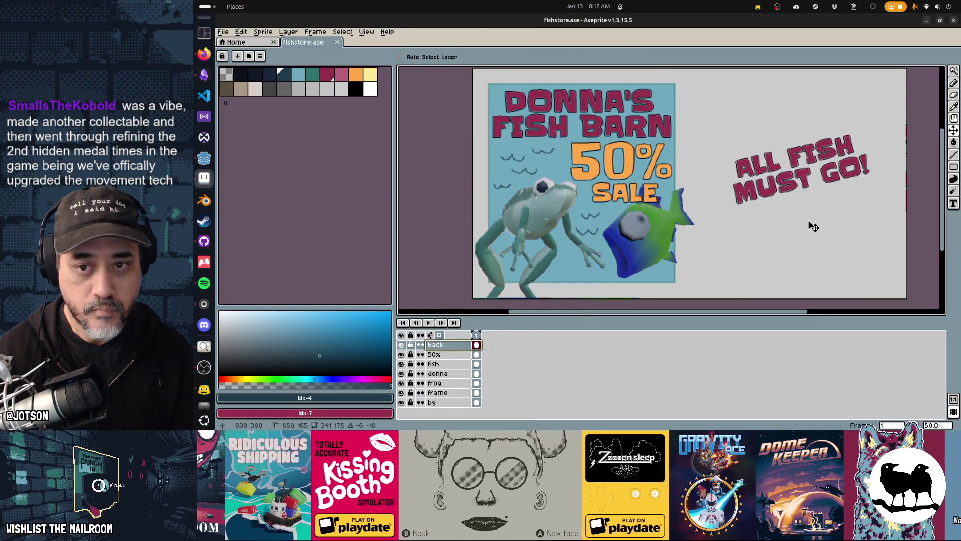
key("ctrl+s")
key("alt+Tab")
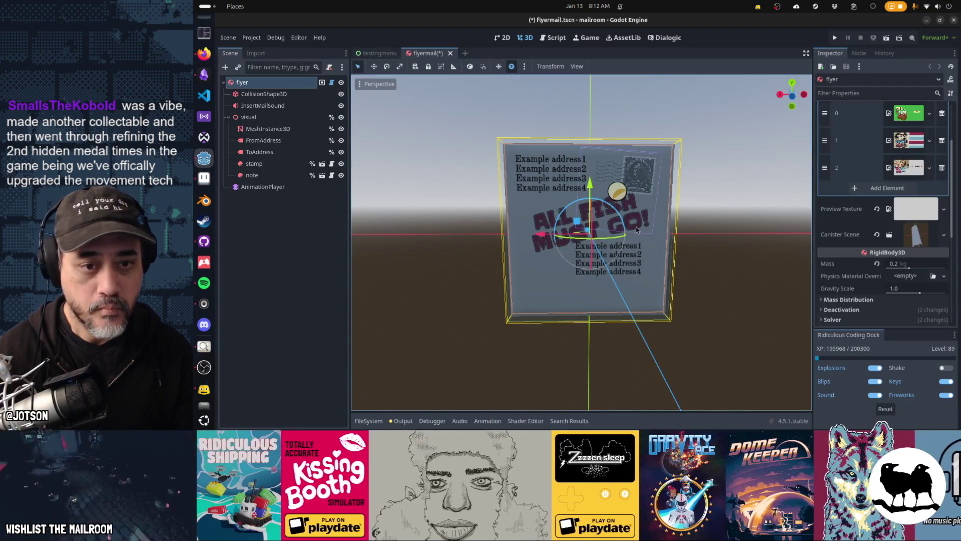
Shift 'ALL FISH MUST GO!' further up-left in Aseprite and save the image.
key("alt+Tab")
left_click_drag(814, 183, 801, 178)
key("ctrl+s")
View the reimported flyer at an angle in Godot, then return to the Aseprite canvas.
key("alt+Tab")
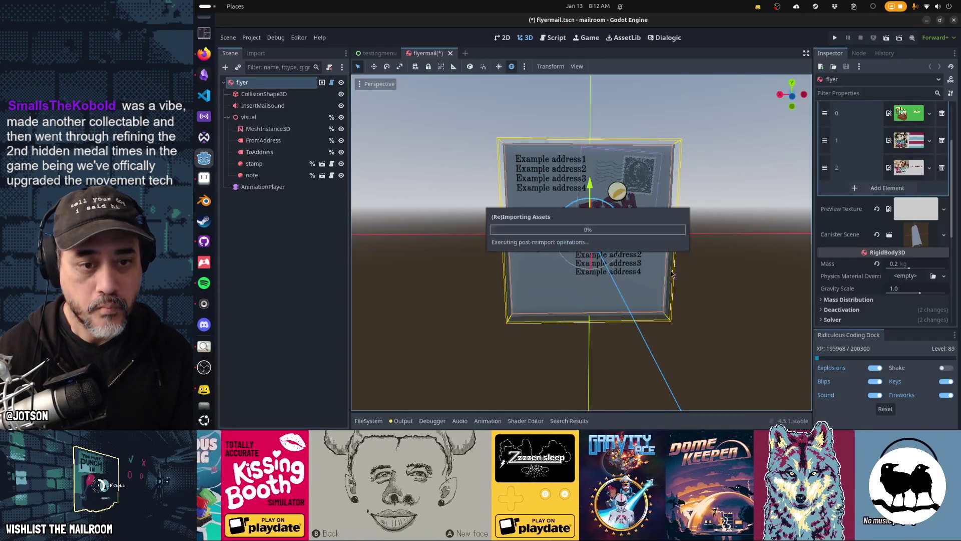
left_click_drag(637, 263, 587, 273)
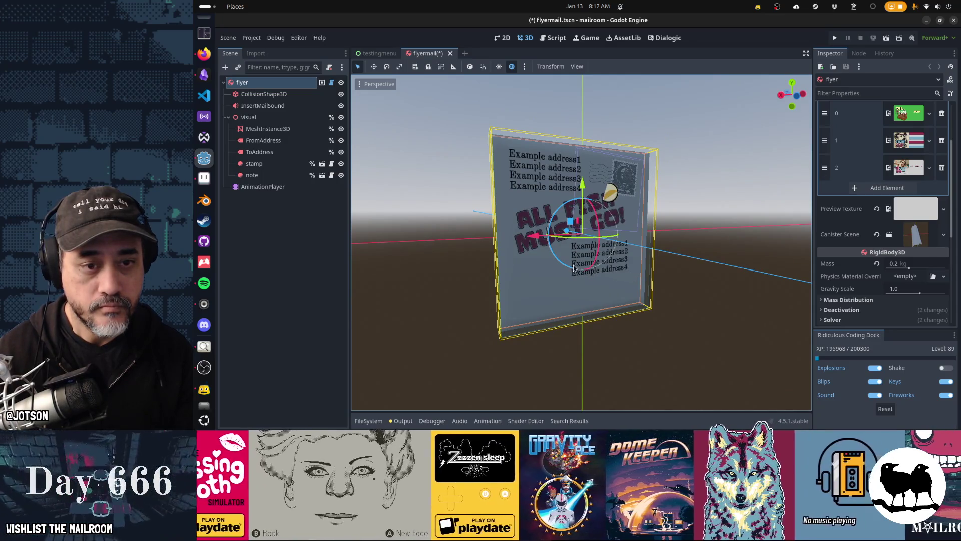
key("alt+Tab")
left_click_drag(700, 211, 680, 209)
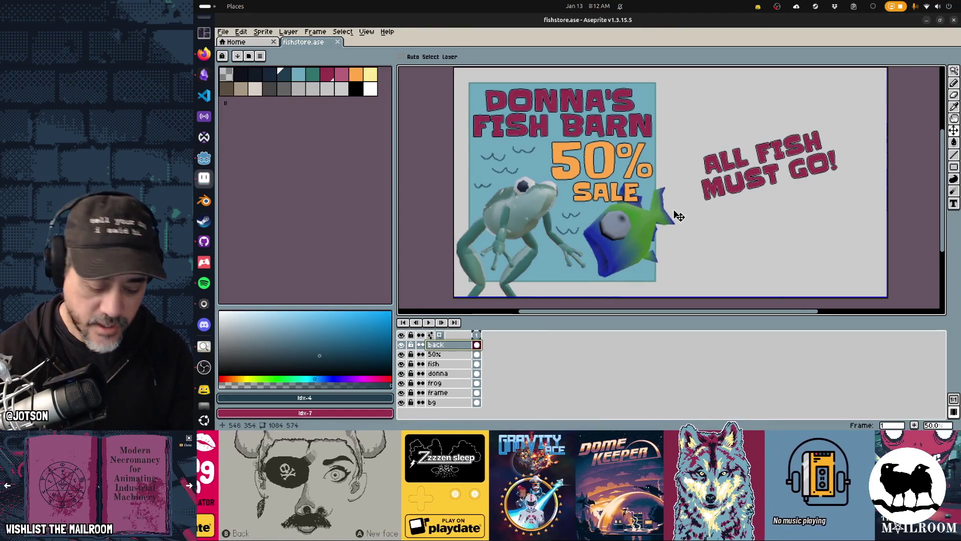
Draw a first arrow with a 7 px maroon pencil, save, and check it in Godot.
key("b")
left_click(472, 114, "alt")
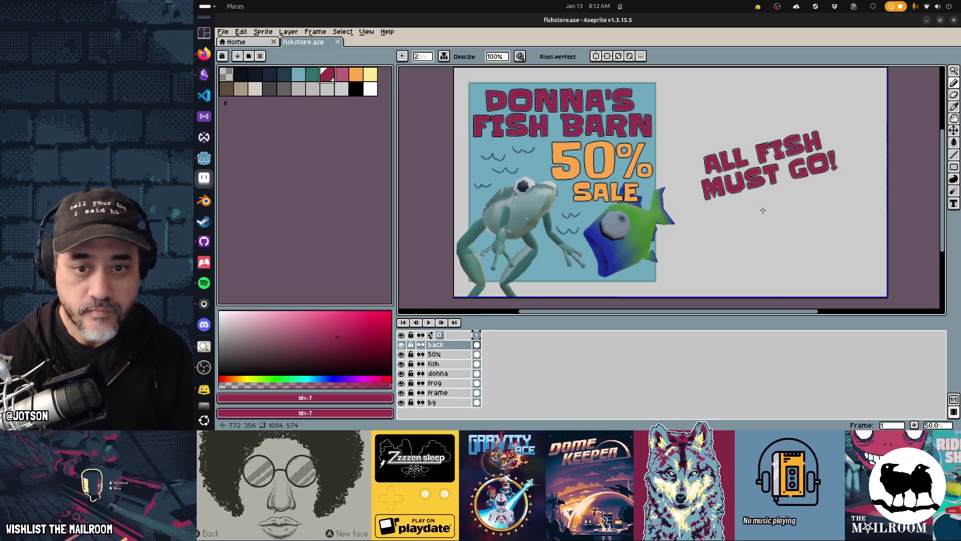
key("plus")
key("plus")
key("plus")
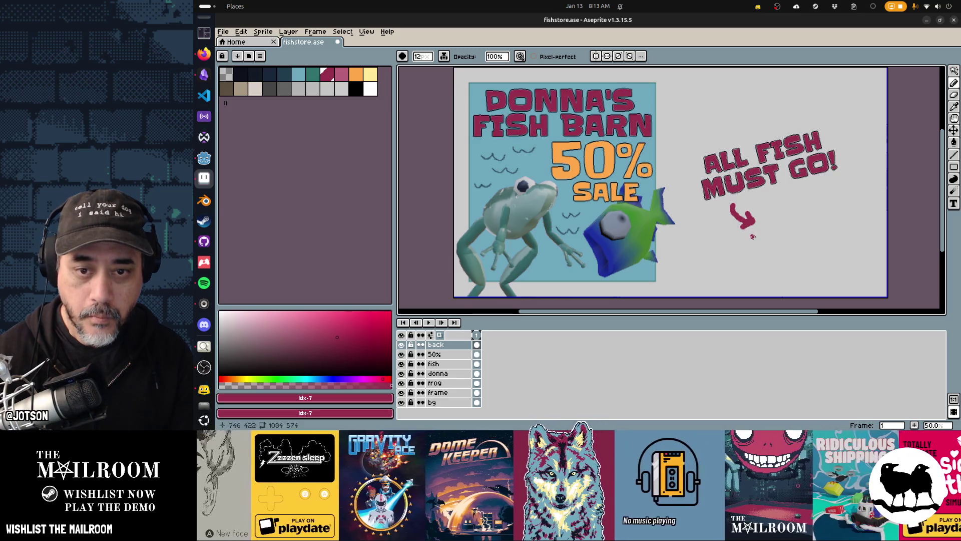
key("ctrl+s")
key("alt+Tab")
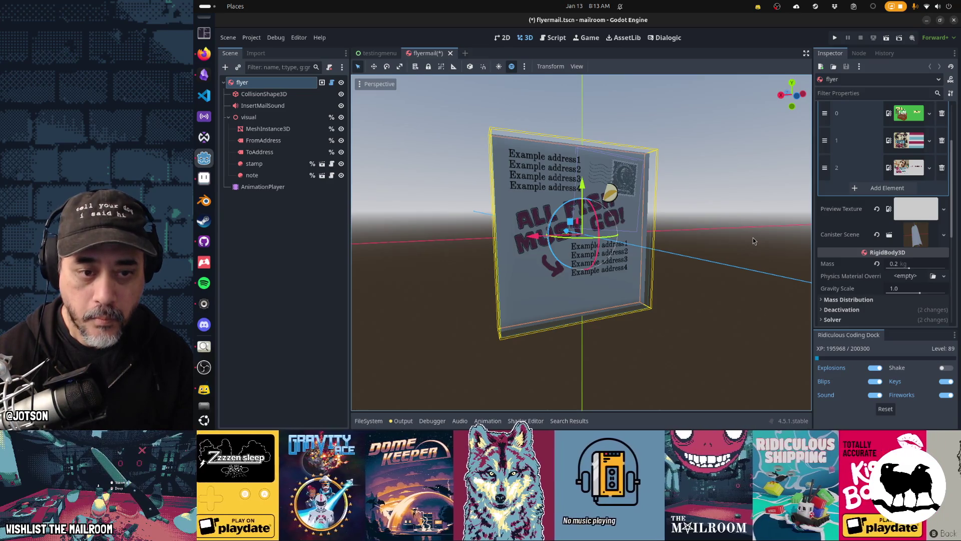
Undo the arrow, redraw it below 'ALL FISH MUST GO!', save and check in Godot.
key("alt+Tab")
key("ctrl+z")
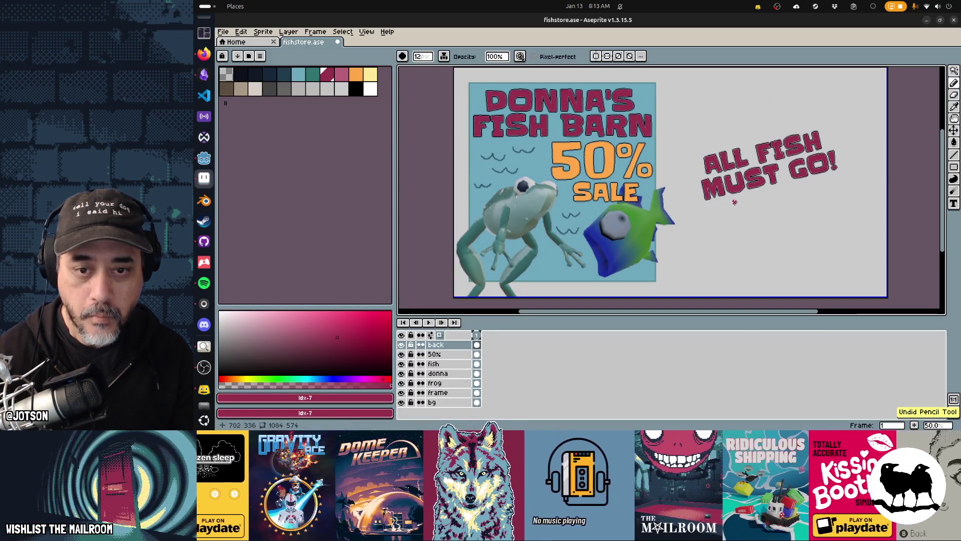
mouse_move(734, 201)
left_mouse_down()
mouse_move(748, 205)
mouse_move(742, 214)
left_mouse_up()
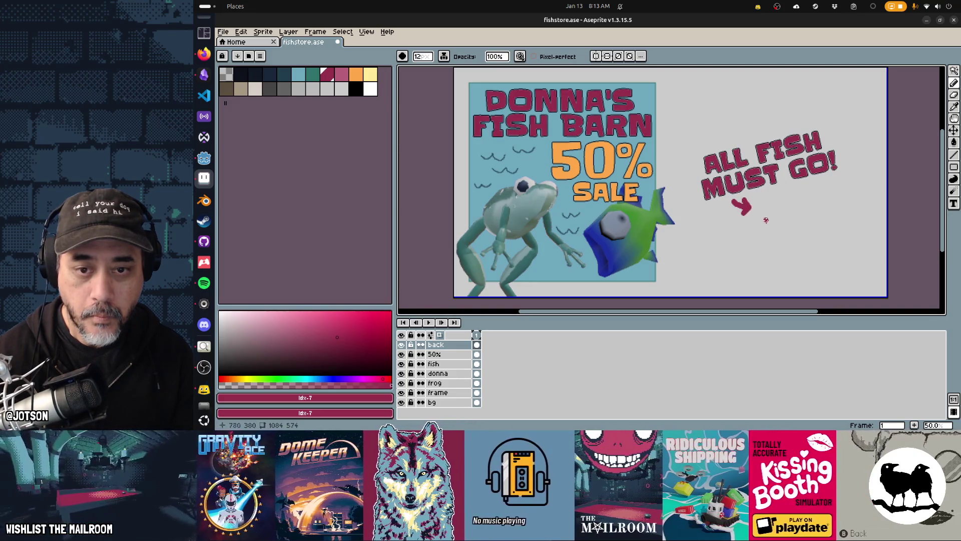
key("ctrl")
key("ctrl+s")
key("alt+Tab")
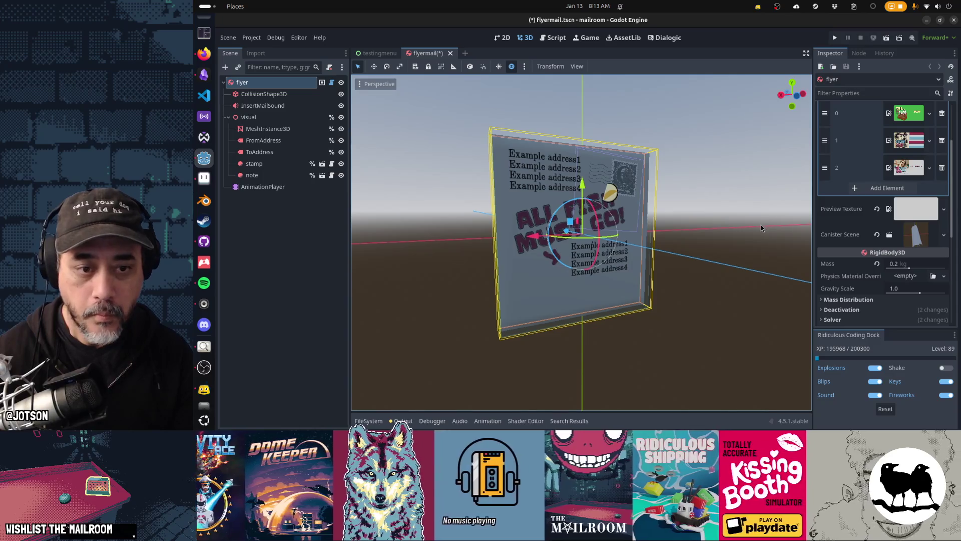
Undo again and draw the curving arrow under 'MUST GO!', then view it in Godot.
key("alt+Tab")
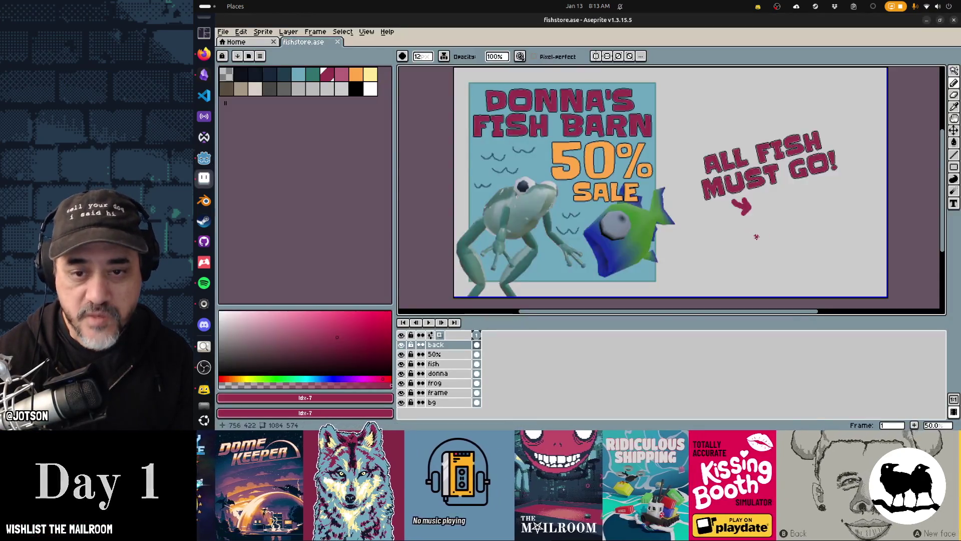
scroll(751, 232, "up", 3)
scroll(689, 274, "down", 3)
key("ctrl+z")
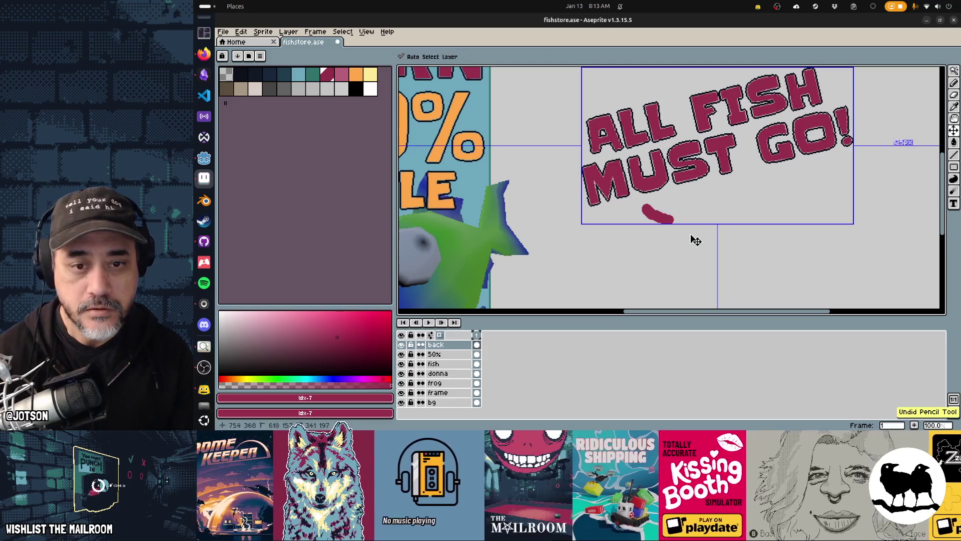
mouse_move(683, 205)
left_mouse_down()
mouse_move(695, 221)
mouse_move(690, 237)
left_mouse_up()
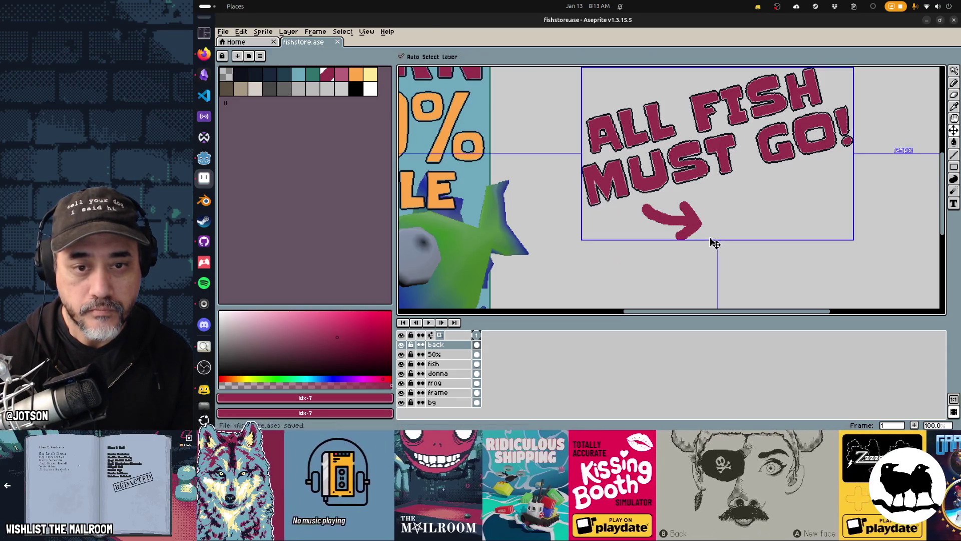
key("alt+Tab")
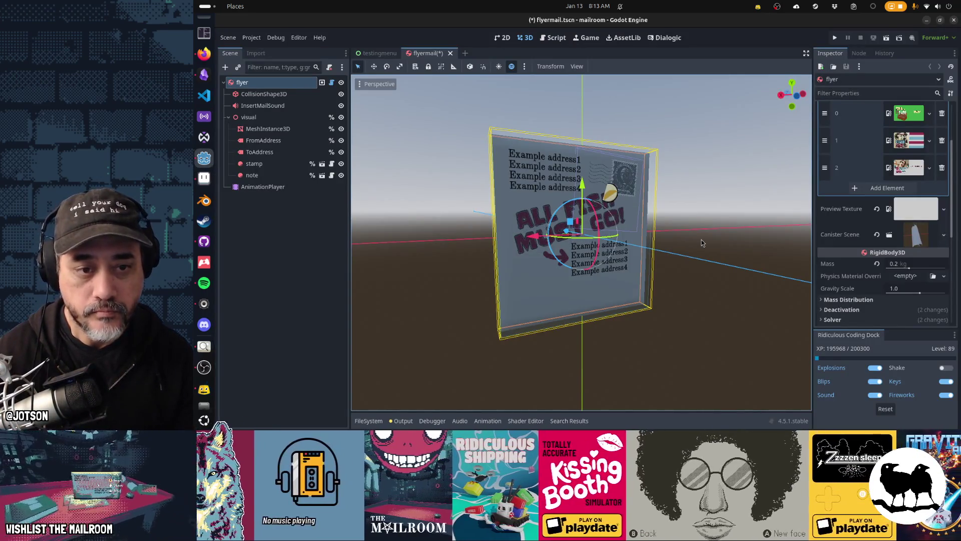
Orbit and zoom to frame the flyer's DONNA'S FISH BARN 50% SALE front panel.
mouse_move(654, 257)
left_mouse_down()
mouse_move(506, 265)
mouse_move(715, 269)
mouse_move(560, 273)
mouse_move(600, 272)
mouse_move(592, 272)
left_mouse_up()
scroll(592, 273, "down", 3)
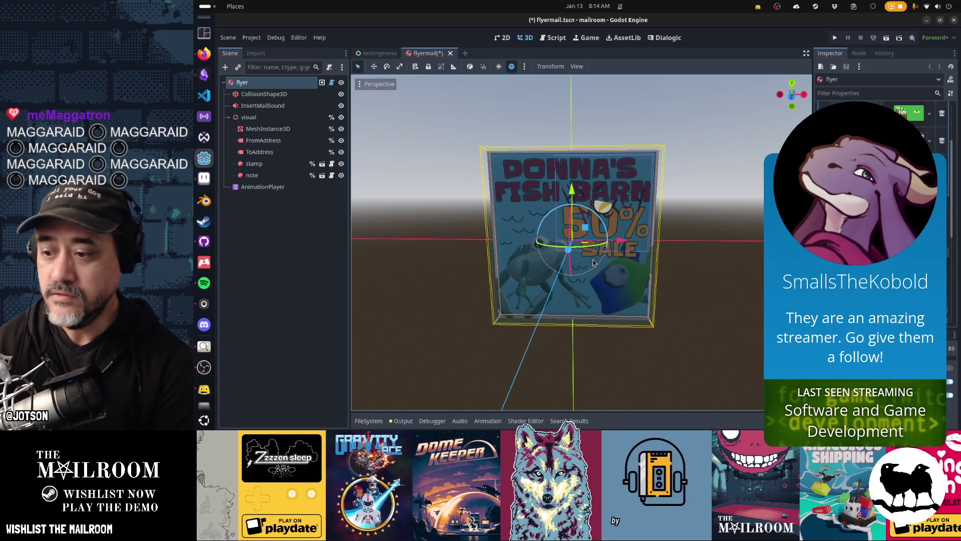
scroll(594, 263, "up", 2)
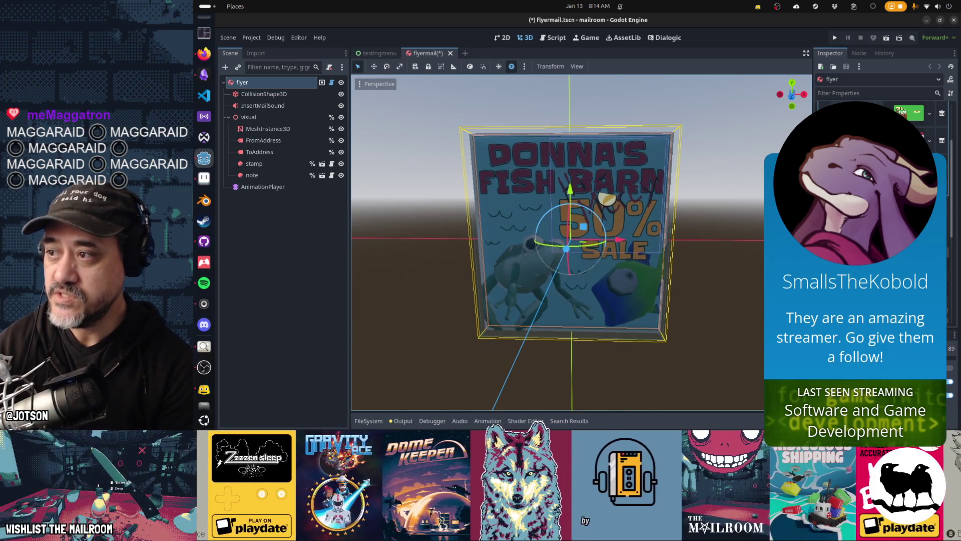
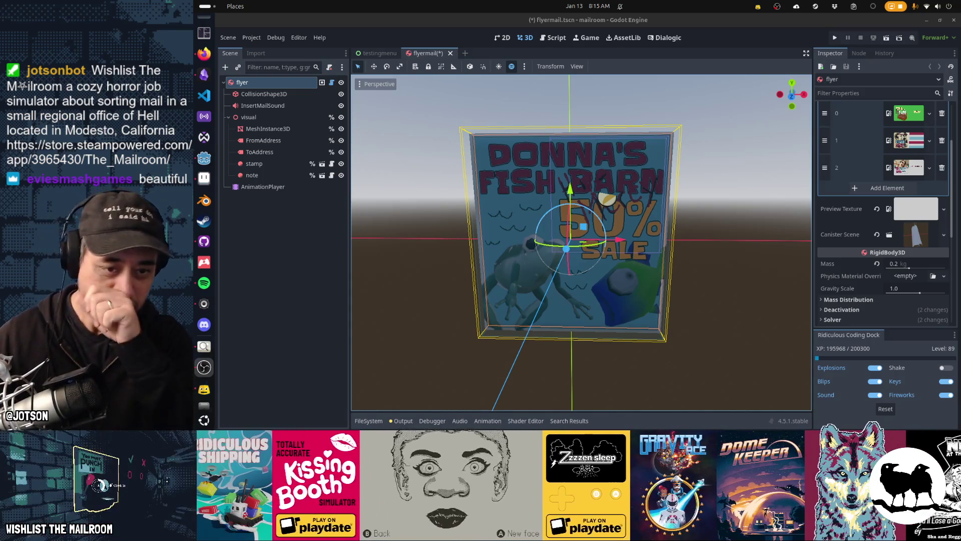
Orbit around the flyer, then assign fishstoreflyer.png to a new fourth Junk Textures slot.
mouse_move(537, 260)
left_mouse_down()
mouse_move(584, 225)
mouse_move(458, 242)
mouse_move(494, 351)
left_mouse_up()
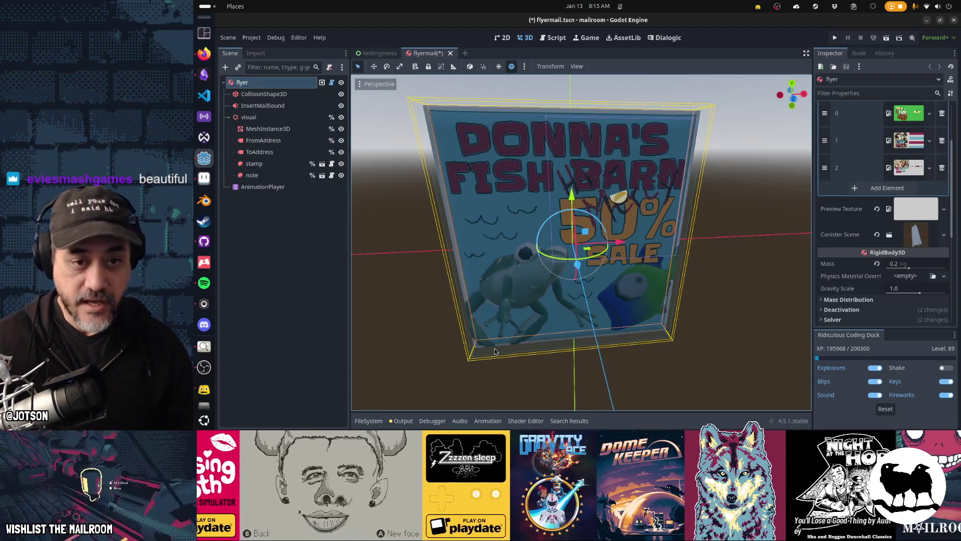
mouse_move(495, 351)
left_mouse_down()
mouse_move(496, 323)
mouse_move(410, 295)
mouse_move(626, 302)
mouse_move(446, 306)
mouse_move(736, 307)
mouse_move(609, 299)
mouse_move(560, 277)
mouse_move(649, 284)
mouse_move(459, 272)
mouse_move(488, 267)
left_mouse_up()
scroll(610, 299, "up", 3)
scroll(560, 277, "down", 2)
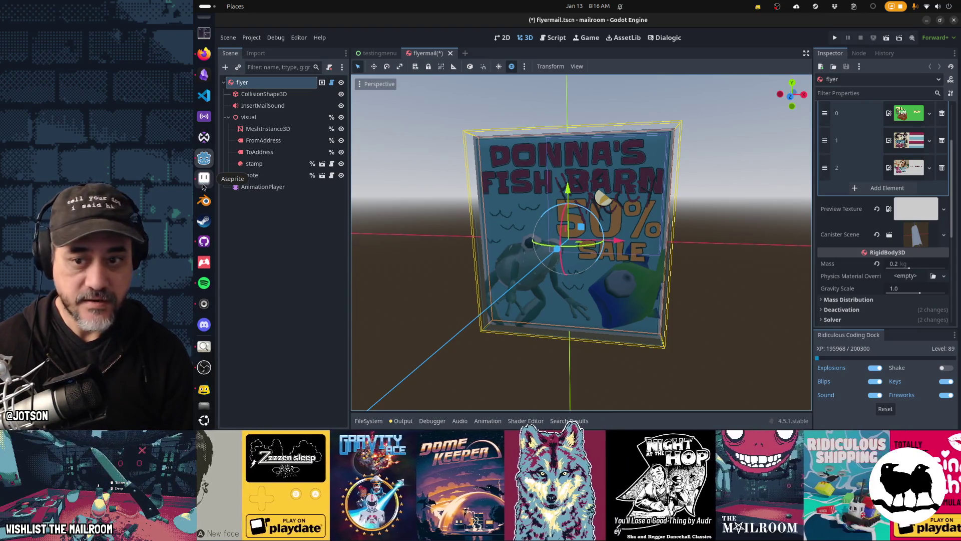
left_click(885, 188)
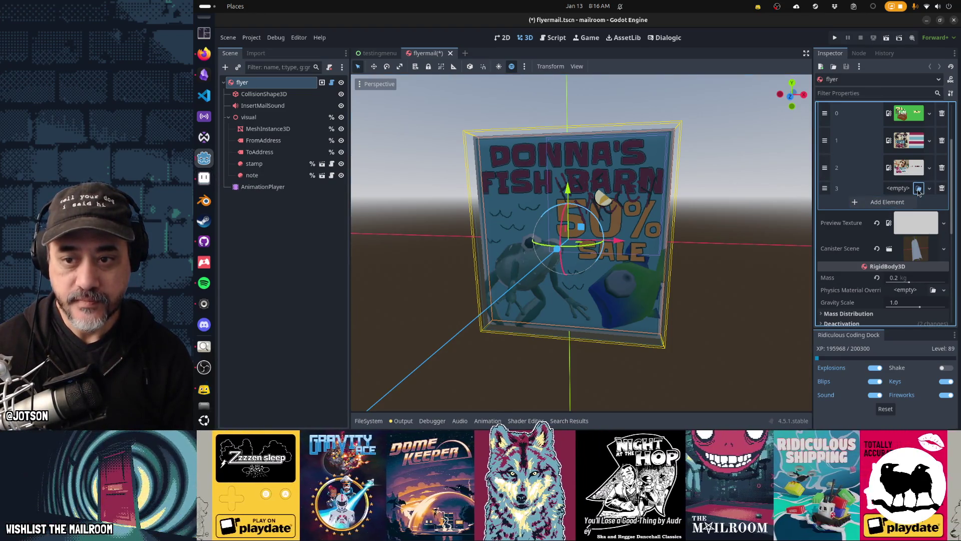
left_click(918, 189)
type("fishstore")
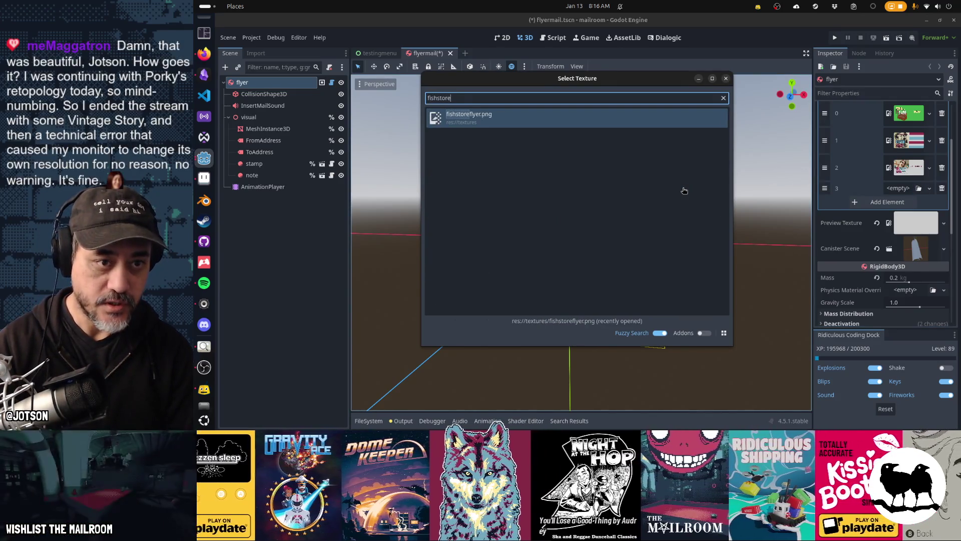
key("Return")
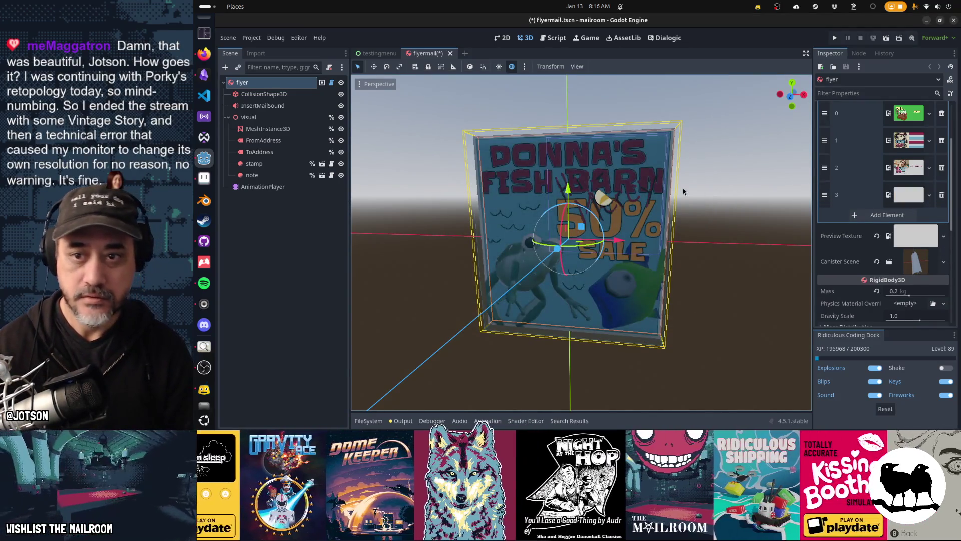
Preview each Junk Texture in turn: slot 2, VOTE, PRICE DROP and the DONNA'S flyer.
left_click(909, 195)
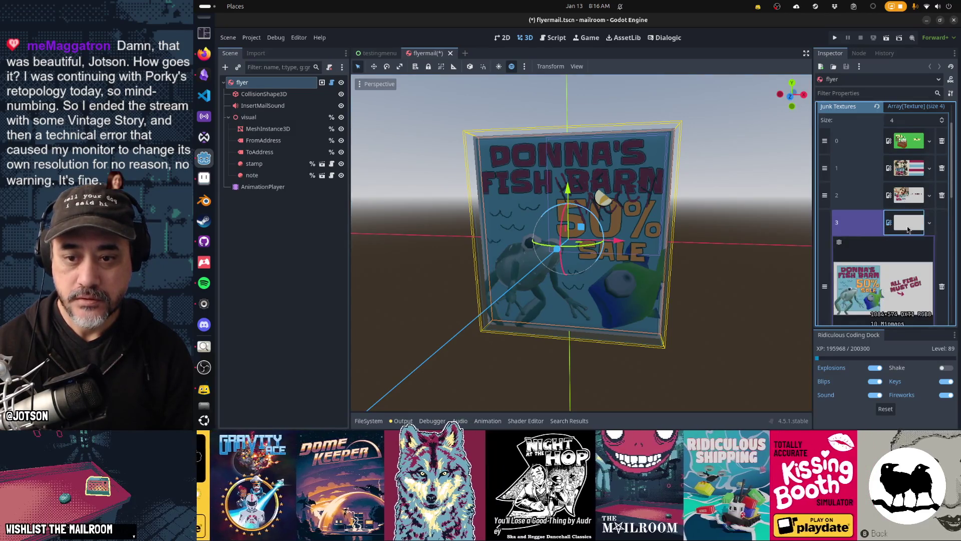
left_click(908, 224)
left_click(907, 195)
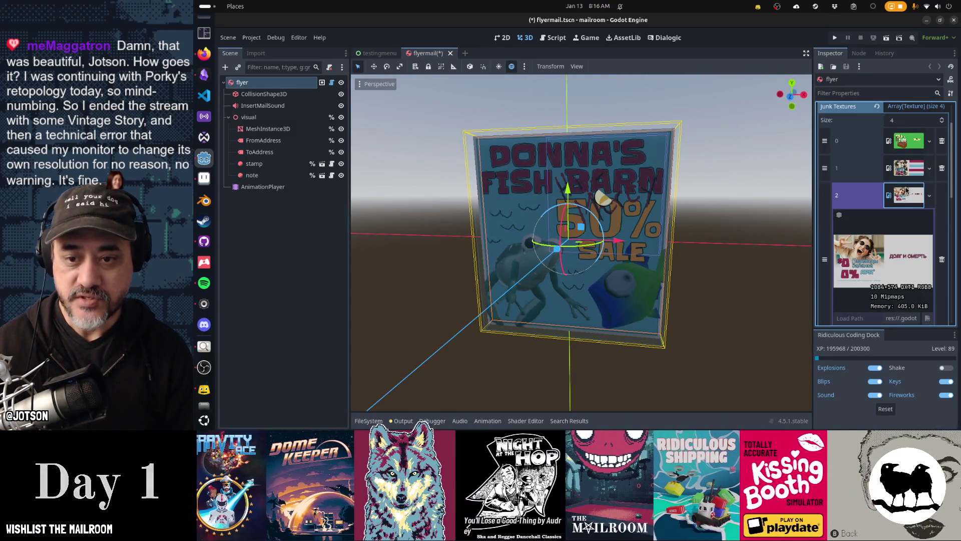
left_click(909, 198)
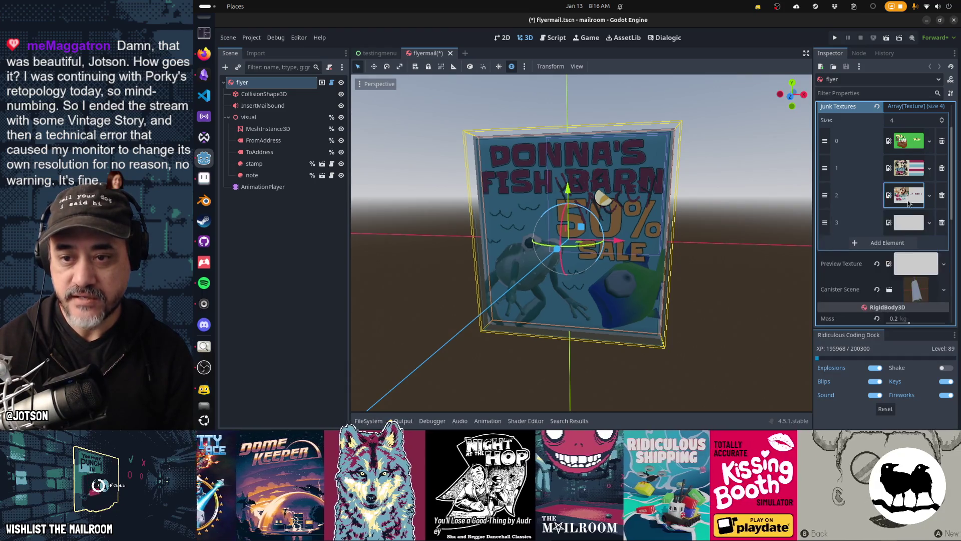
left_click(909, 198)
left_click(917, 170)
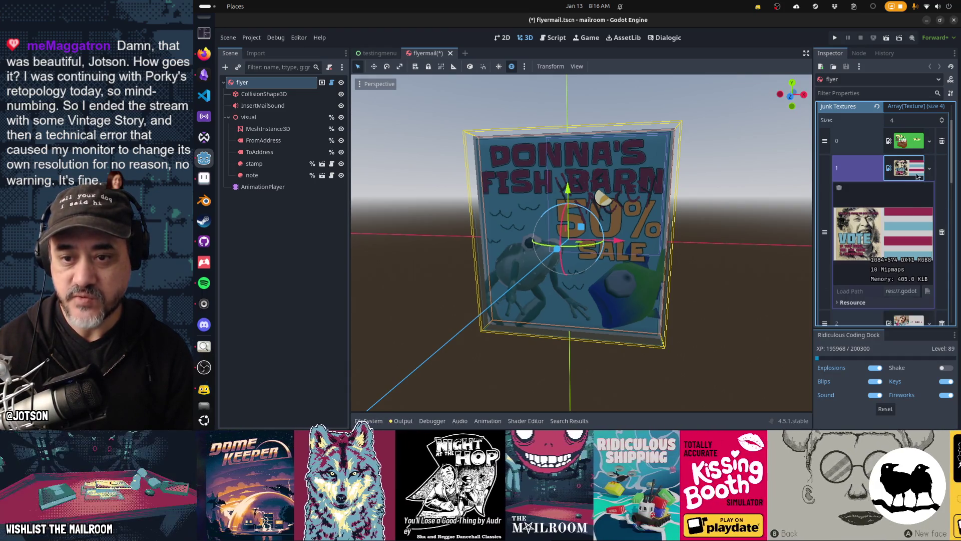
left_click(908, 169)
left_click(913, 141)
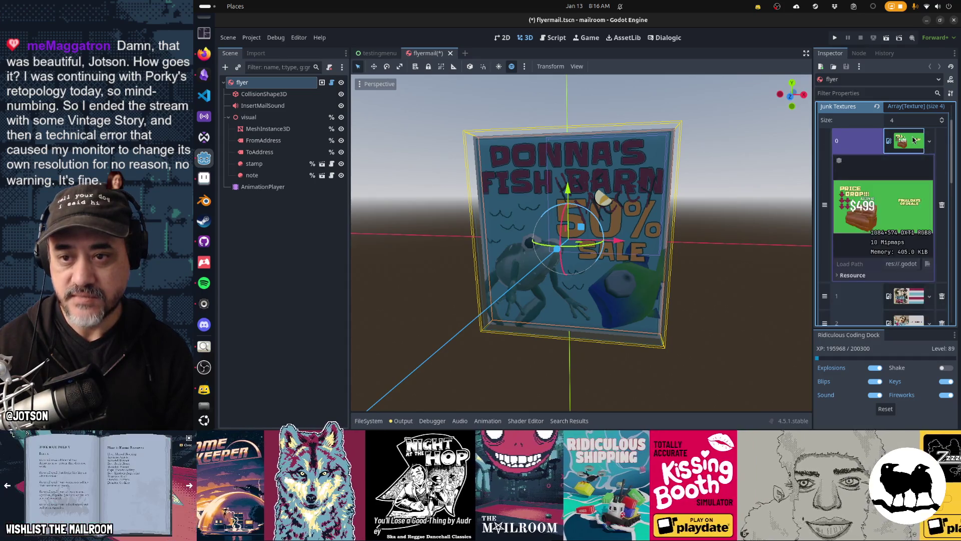
left_click(907, 149)
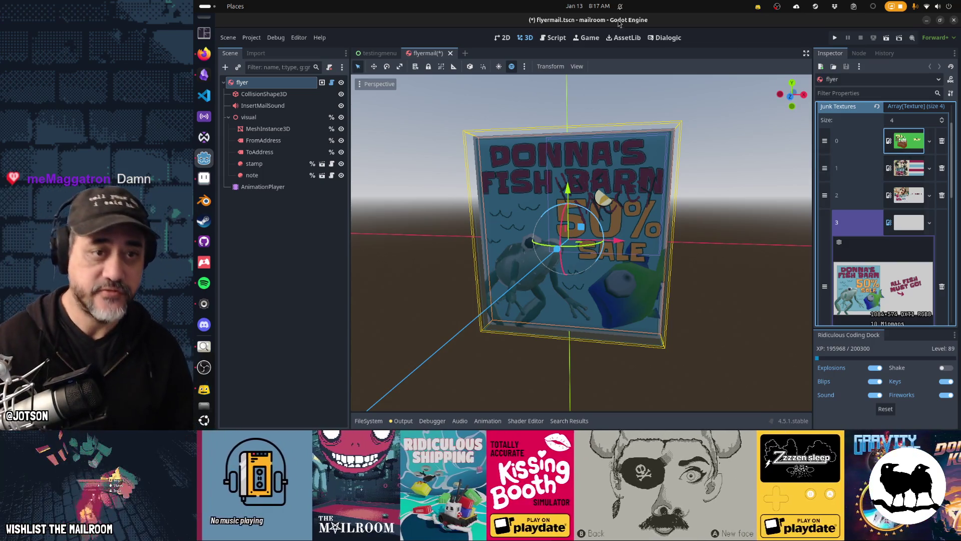
Save flyermail.tscn, open bell.tscn from the quick finder, then search for 'bellguy'.
key("ctrl+s")
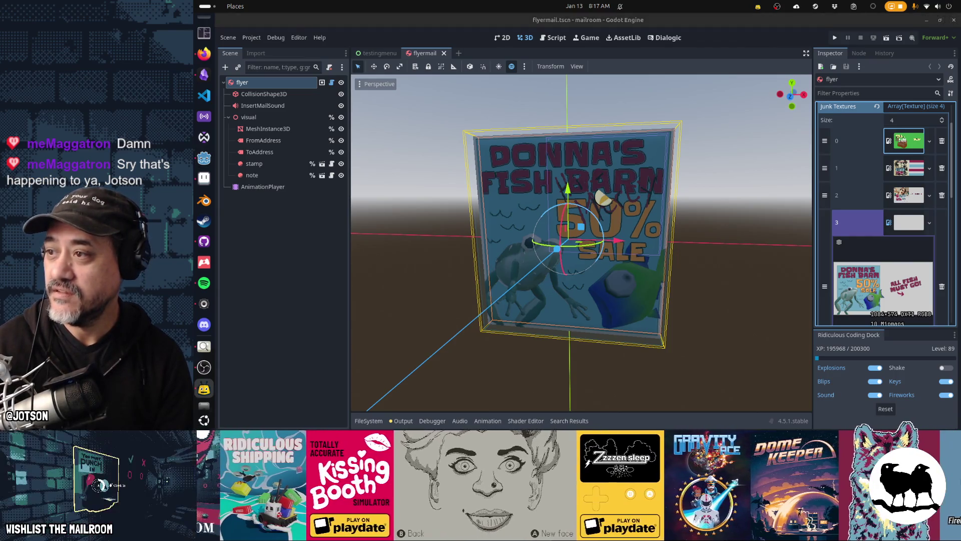
left_click(693, 66)
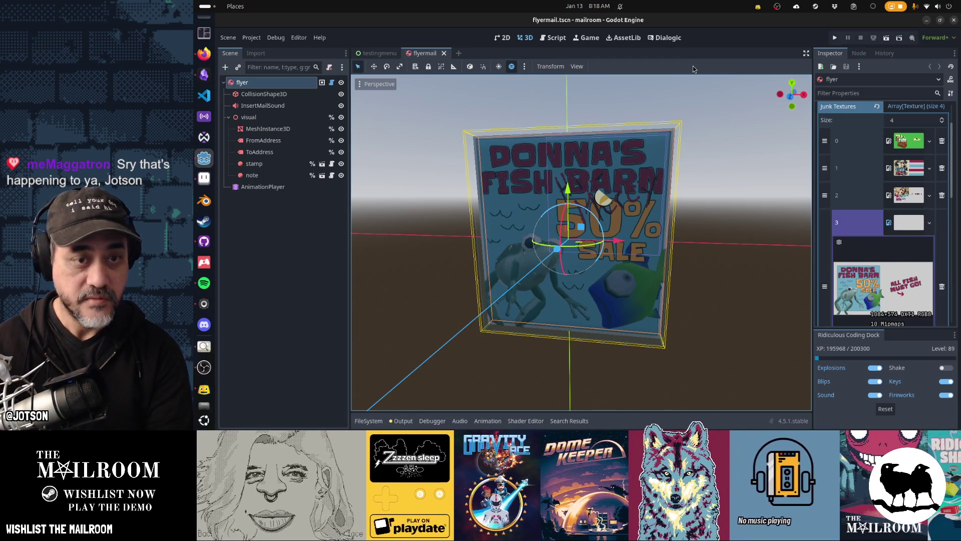
key("shift+alt+o")
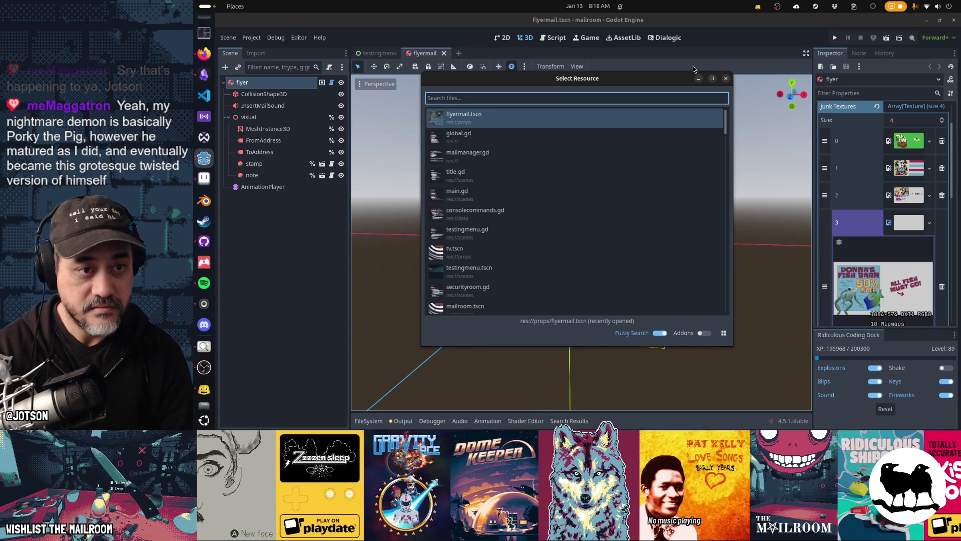
type("bell")
key("Down")
key("Down")
key("Up")
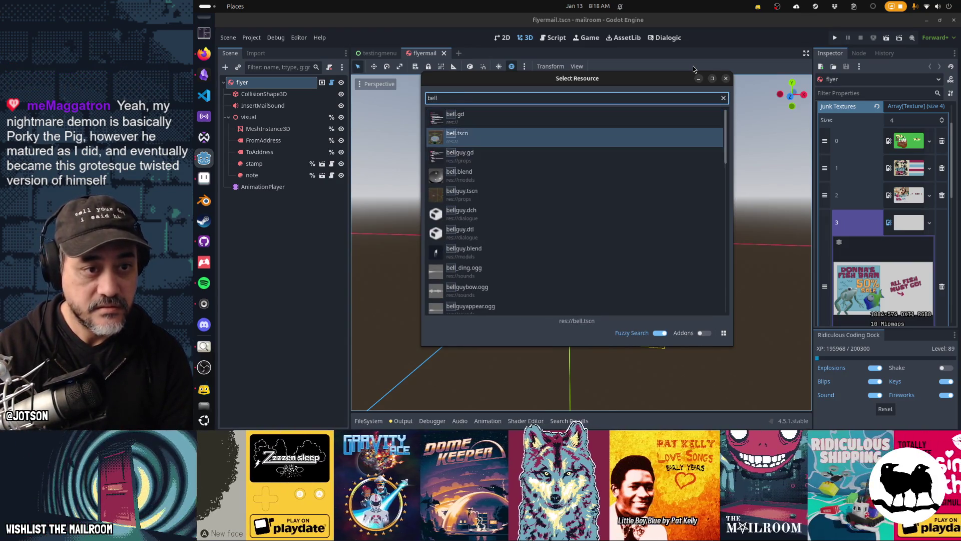
key("Return")
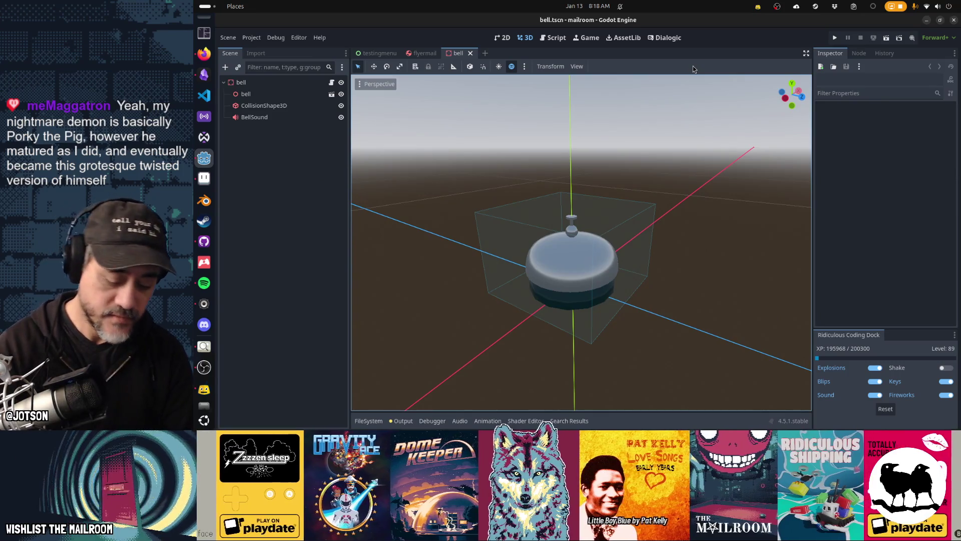
key("alt+shift+o")
type("bellguy")
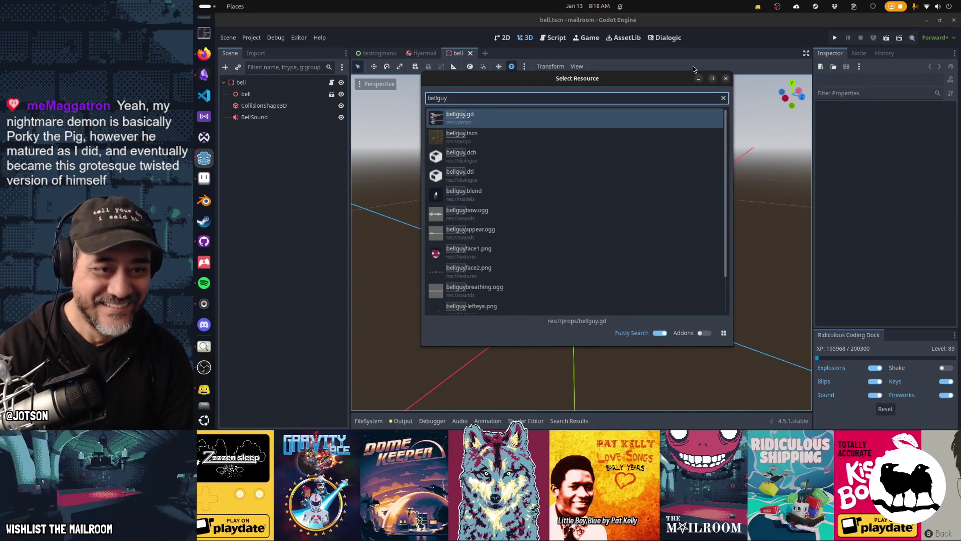
key("Down")
key("Return")
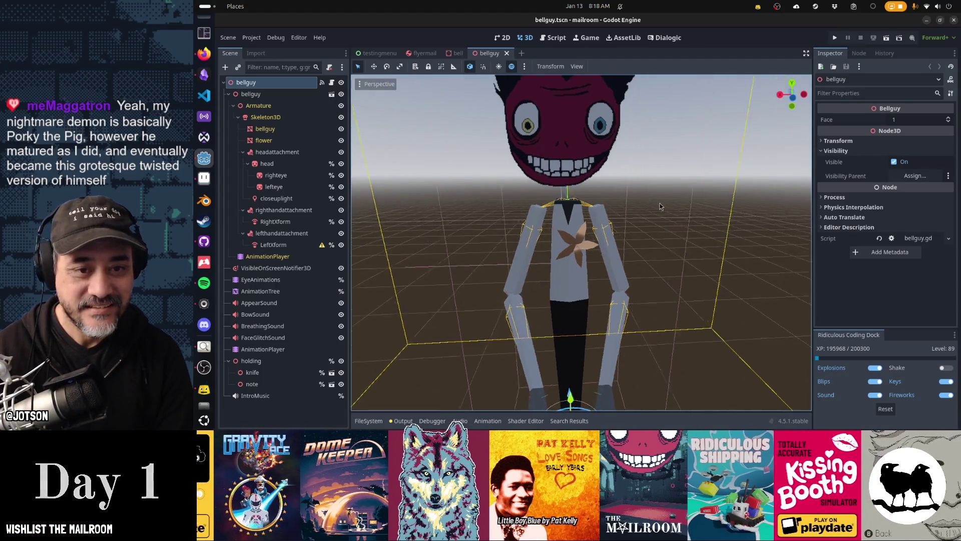
scroll(646, 198, "up", 3)
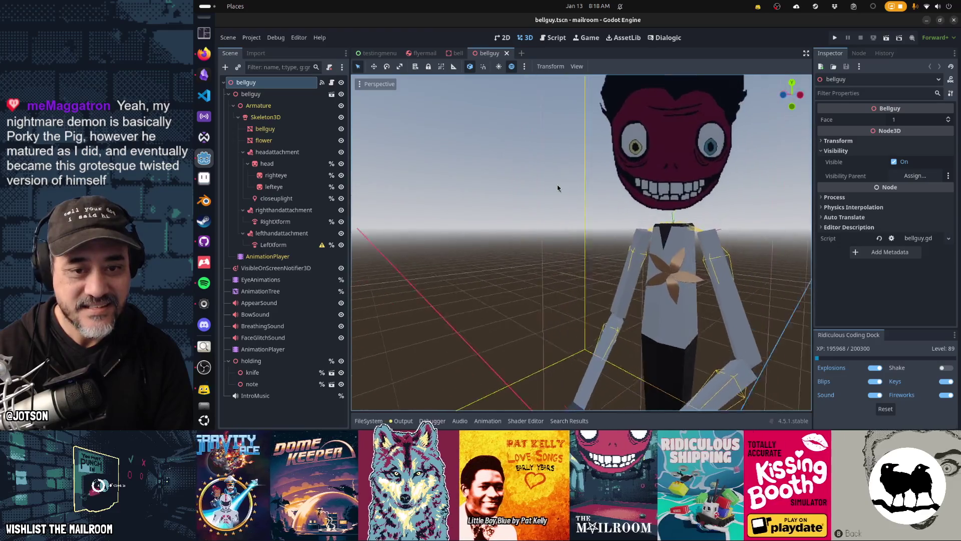
scroll(560, 185, "down", 3)
scroll(658, 265, "up", 4)
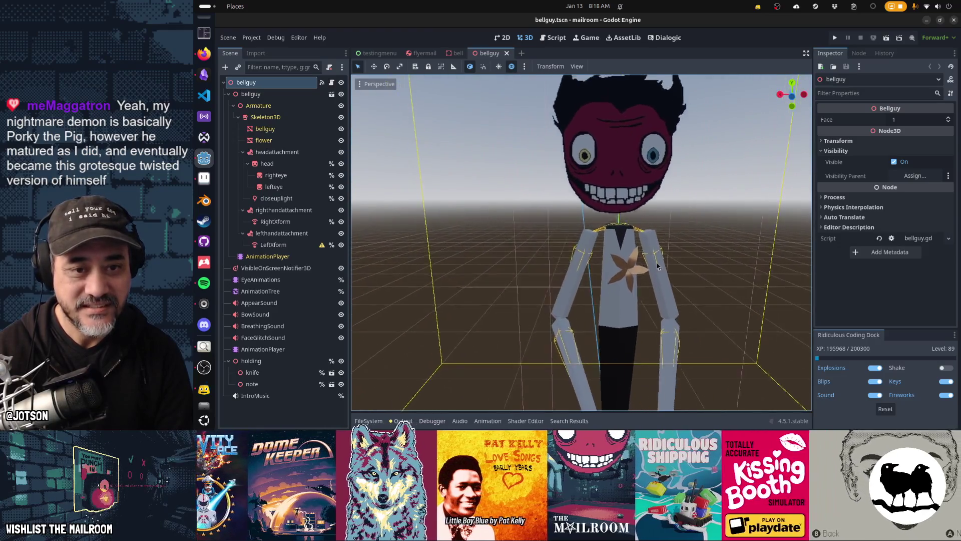
mouse_move(658, 266)
left_mouse_down()
mouse_move(603, 192)
mouse_move(466, 229)
mouse_move(450, 208)
mouse_move(549, 240)
mouse_move(510, 263)
mouse_move(741, 195)
left_mouse_up()
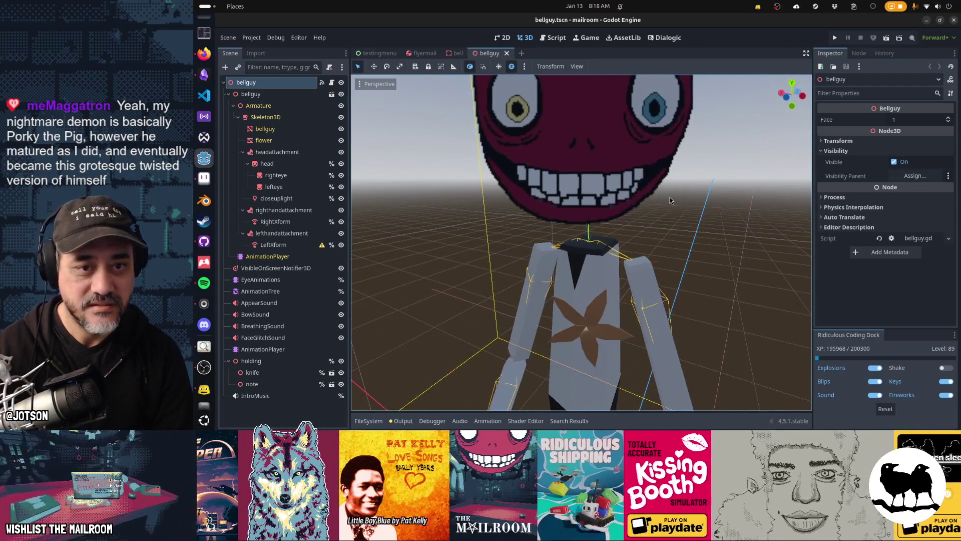
scroll(662, 284, "up", 5)
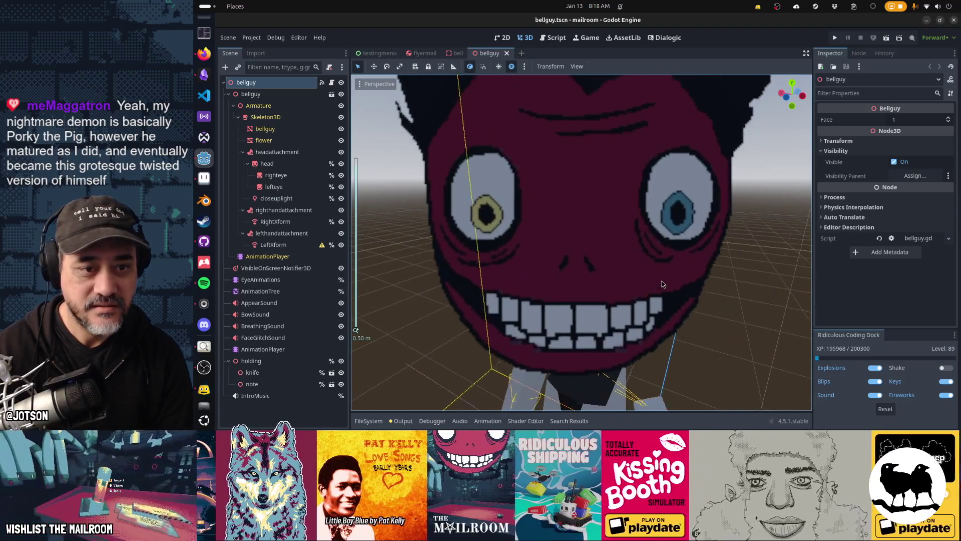
scroll(661, 284, "down", 4)
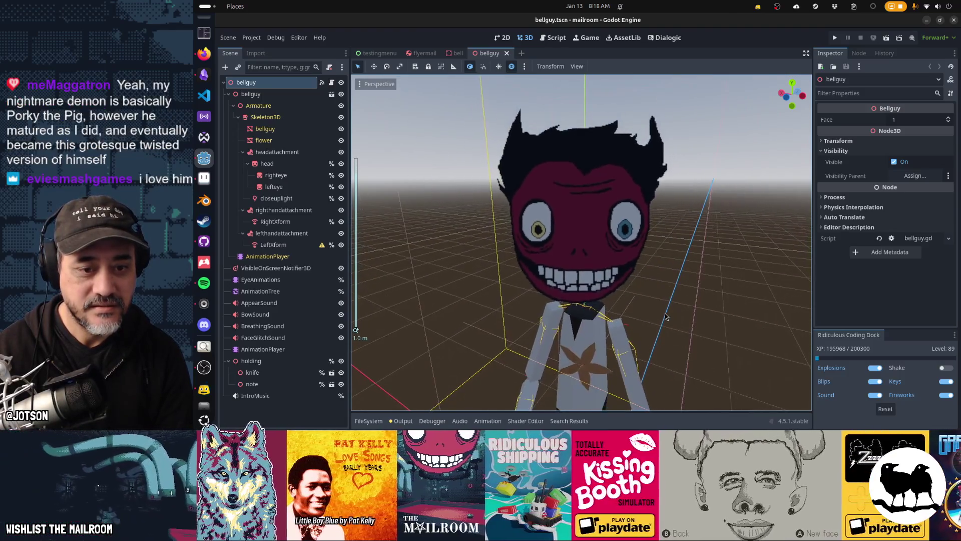
left_click_drag(666, 316, 709, 162)
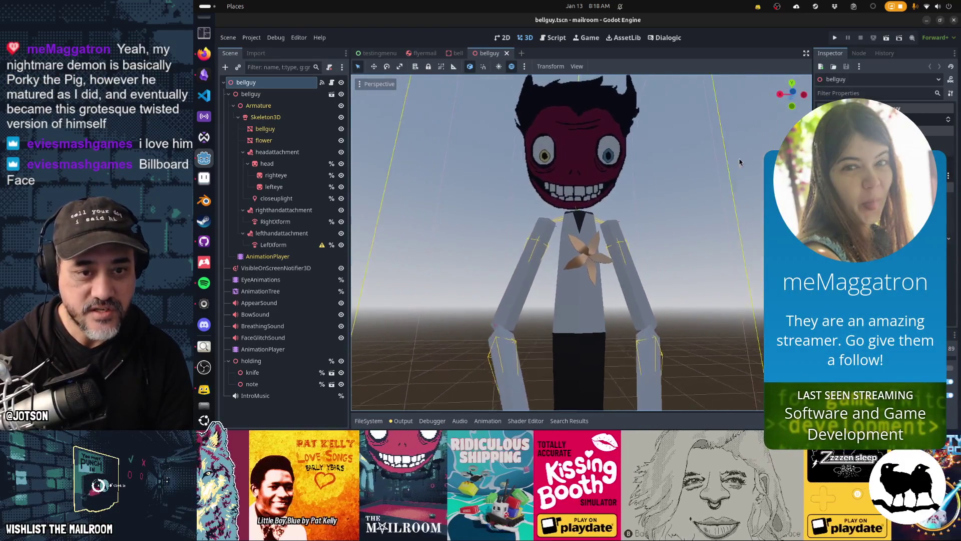
scroll(730, 146, "down", 1)
scroll(700, 145, "up", 2)
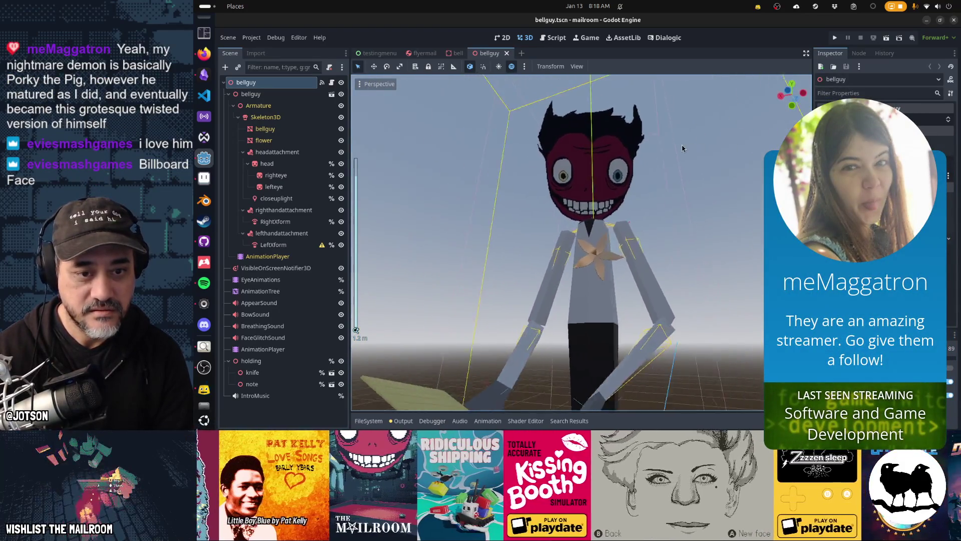
mouse_move(660, 144)
left_mouse_down()
mouse_move(645, 163)
mouse_move(672, 174)
mouse_move(540, 70)
left_mouse_up()
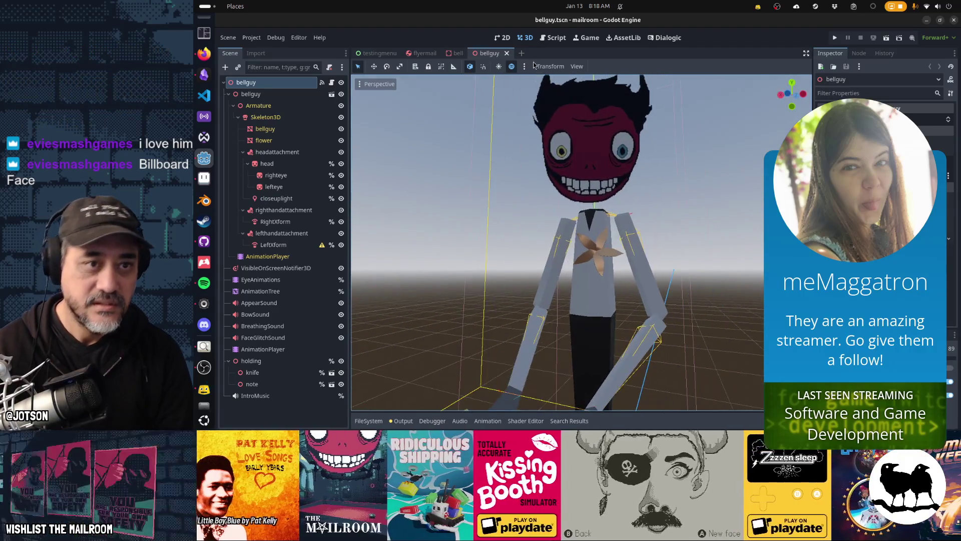
left_click(508, 54)
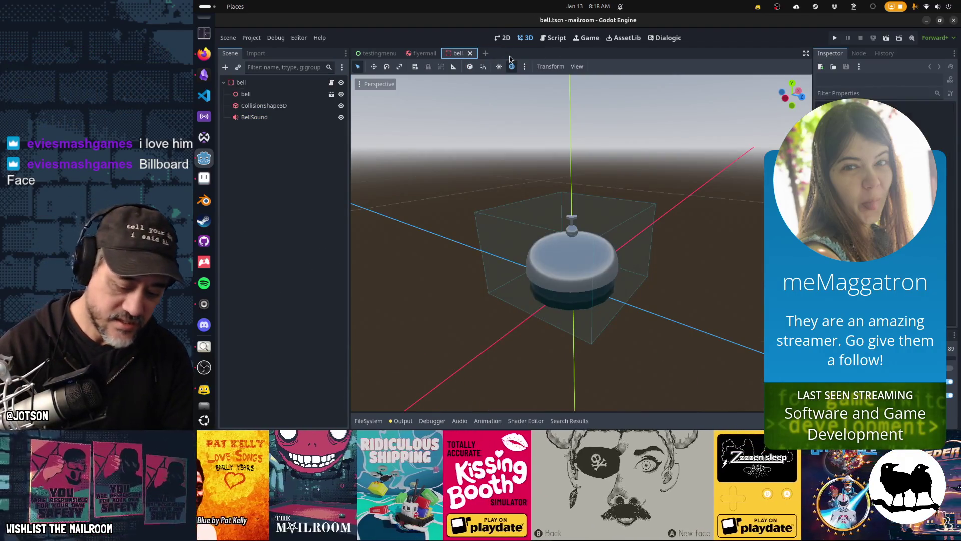
key("alt+shift+o")
type("seeker")
key("Down")
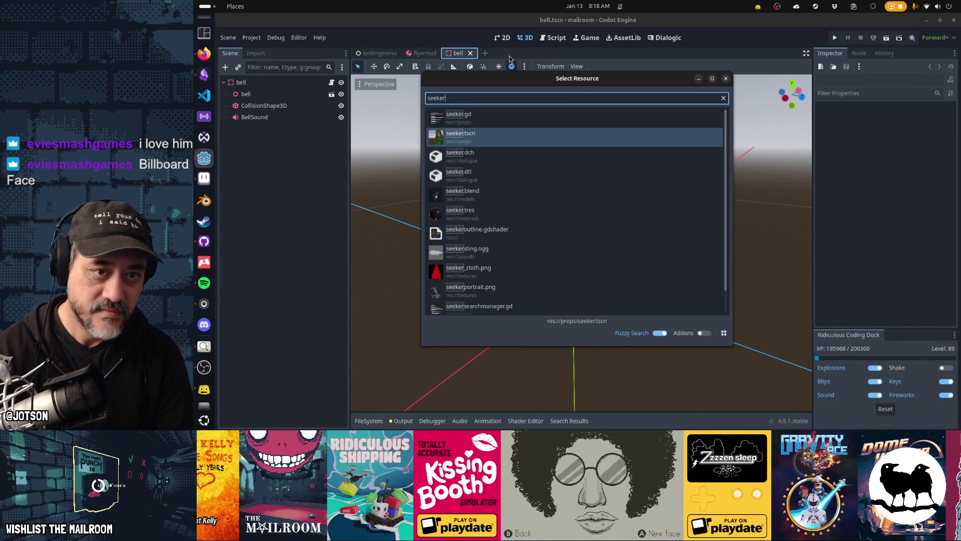
key("Return")
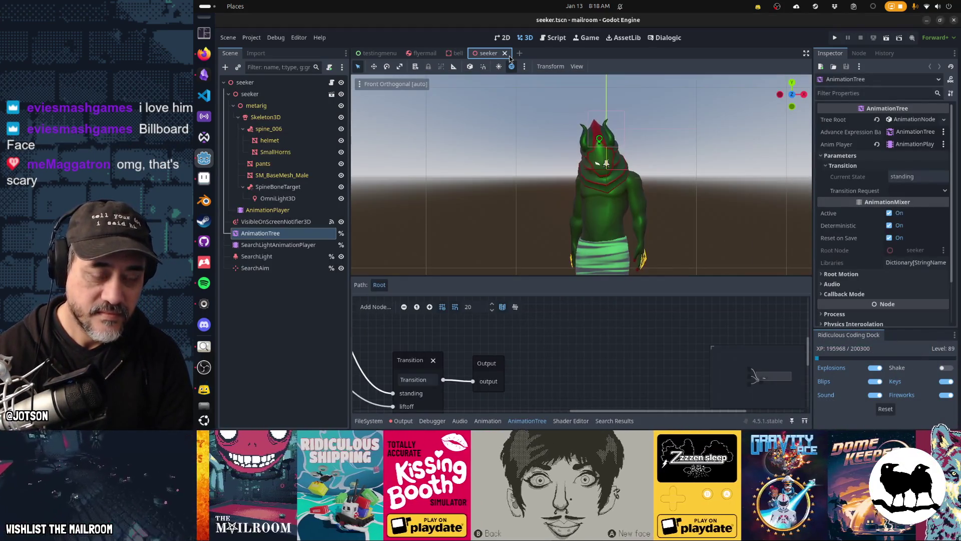
scroll(642, 132, "up", 3)
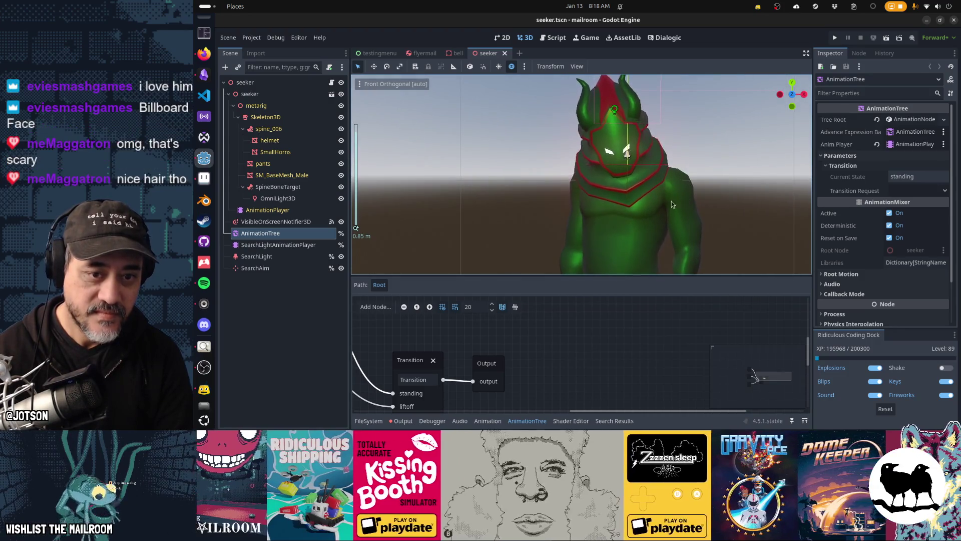
left_click(527, 423)
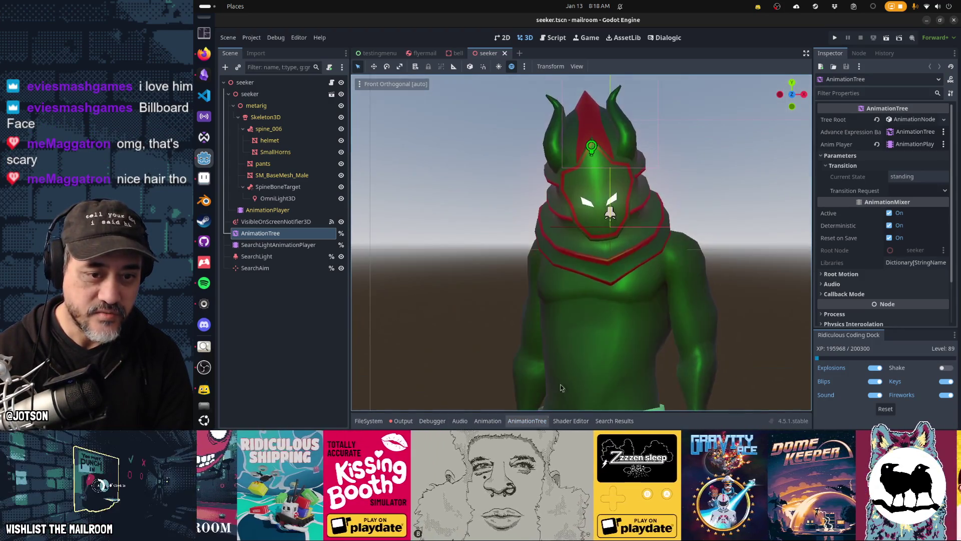
scroll(589, 306, "up", 2)
mouse_move(589, 306)
left_mouse_down()
mouse_move(575, 282)
mouse_move(598, 290)
mouse_move(618, 266)
left_mouse_up()
scroll(613, 283, "up", 2)
scroll(617, 281, "up", 2)
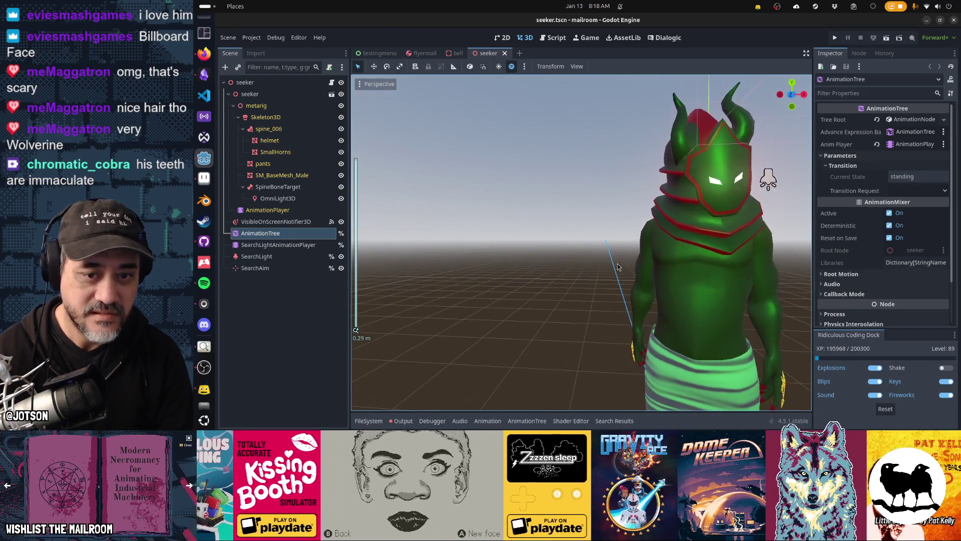
left_click(245, 82)
key("f")
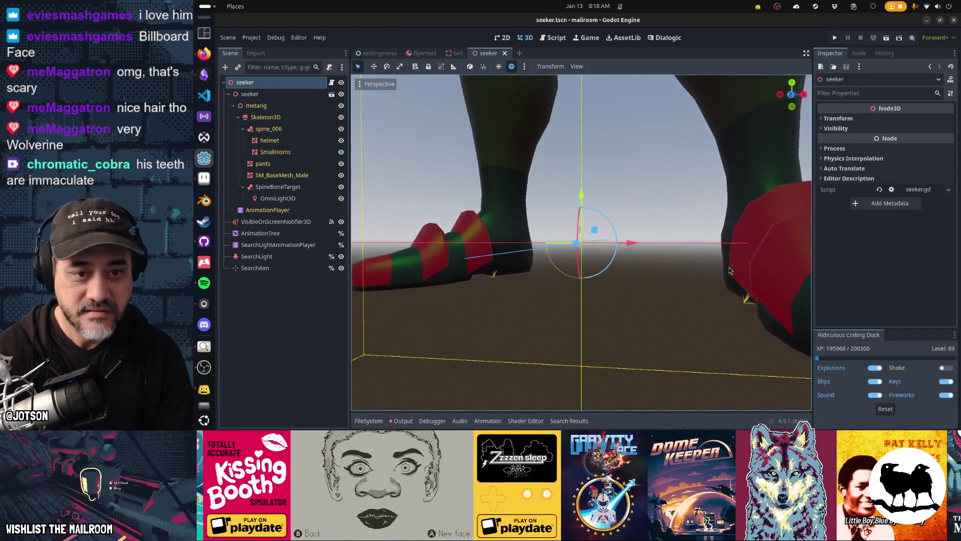
scroll(656, 155, "down", 3)
mouse_move(657, 156)
left_mouse_down()
mouse_move(658, 266)
mouse_move(639, 294)
left_mouse_up()
mouse_move(602, 259)
left_mouse_down()
mouse_move(618, 242)
mouse_move(645, 251)
mouse_move(530, 249)
mouse_move(604, 269)
mouse_move(554, 260)
left_mouse_up()
scroll(644, 251, "down", 4)
scroll(529, 248, "up", 3)
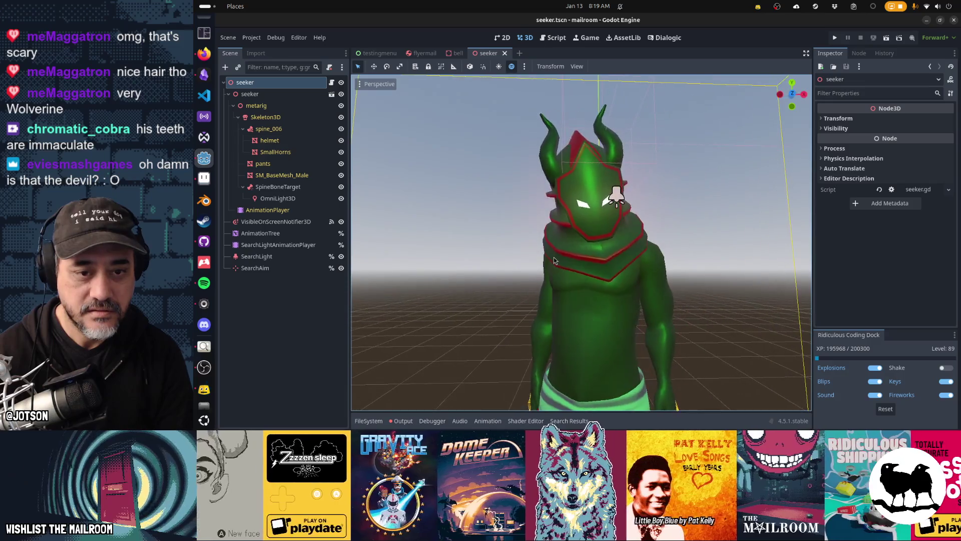
Close seeker, view the bellguy, frog, intercom and seeker Dialogic characters, then run the game.
left_click(505, 53)
left_click(665, 38)
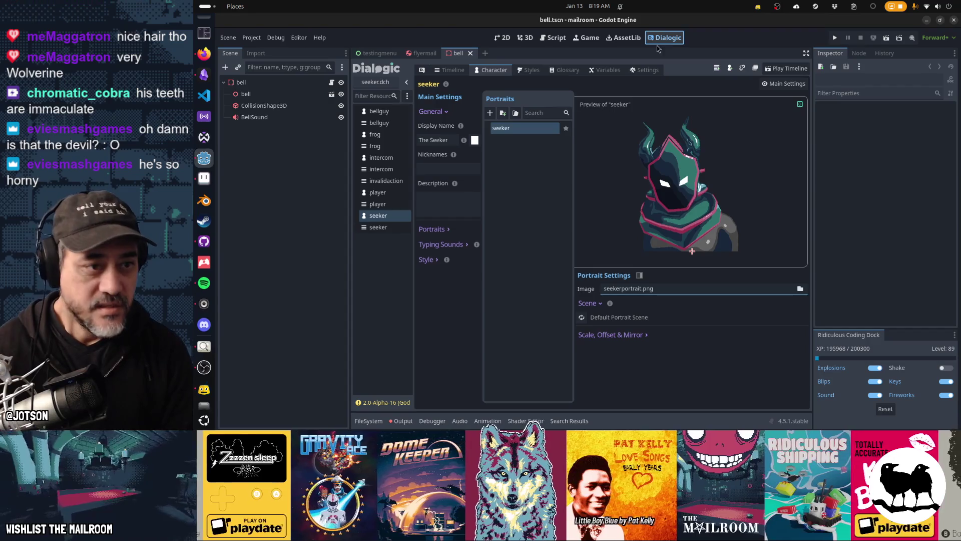
left_click(379, 111)
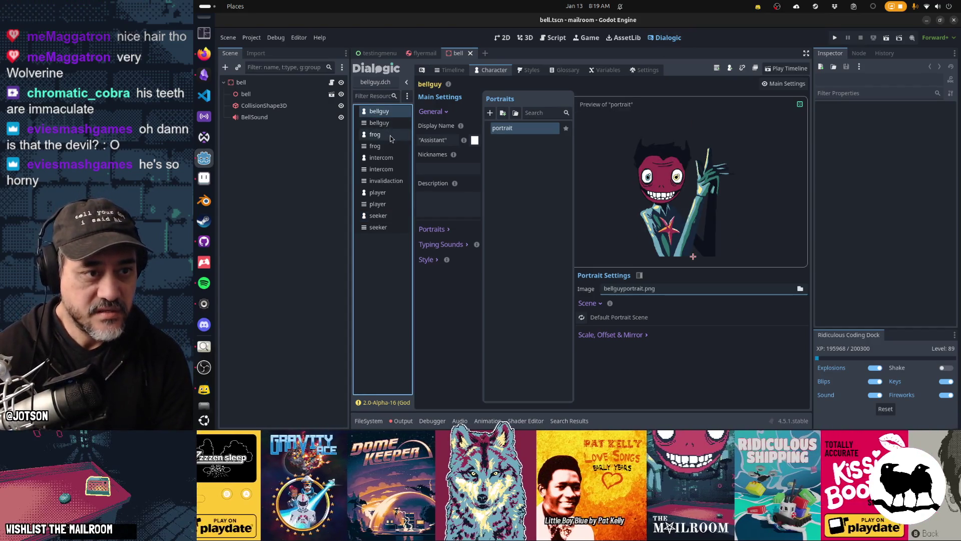
left_click(393, 134)
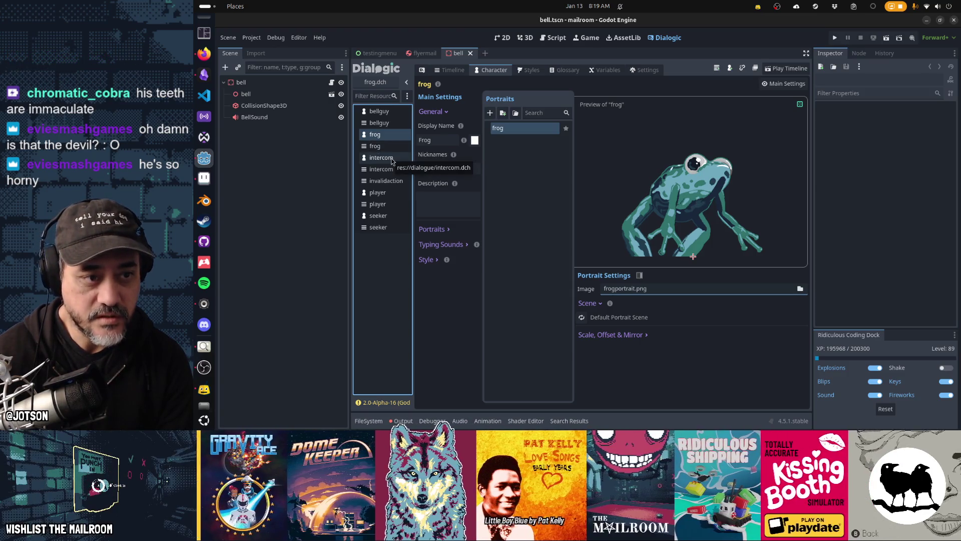
left_click(384, 158)
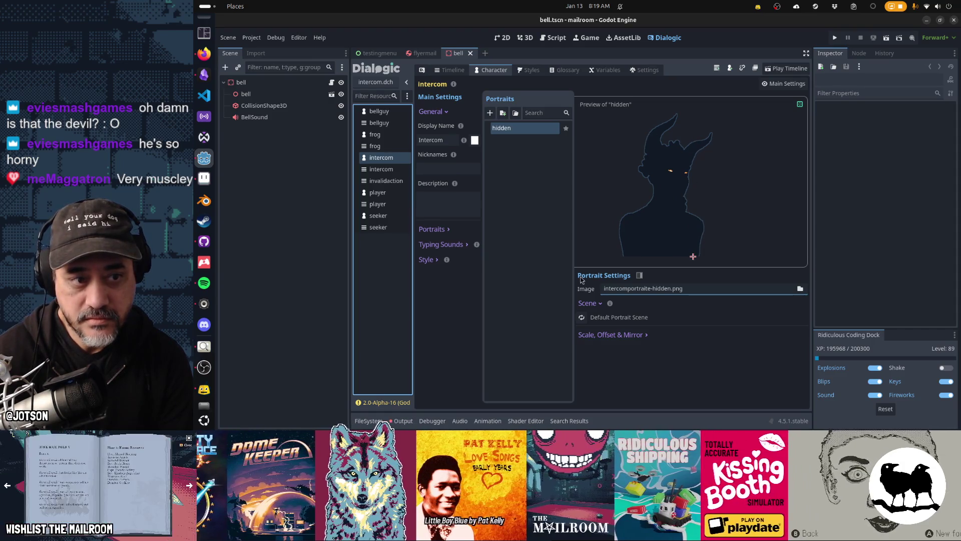
left_click(398, 216)
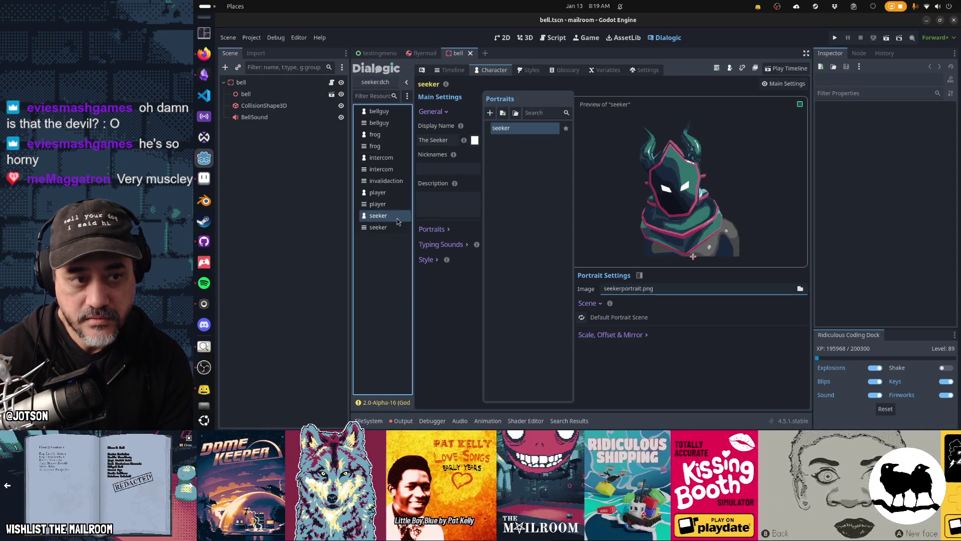
left_click(393, 162)
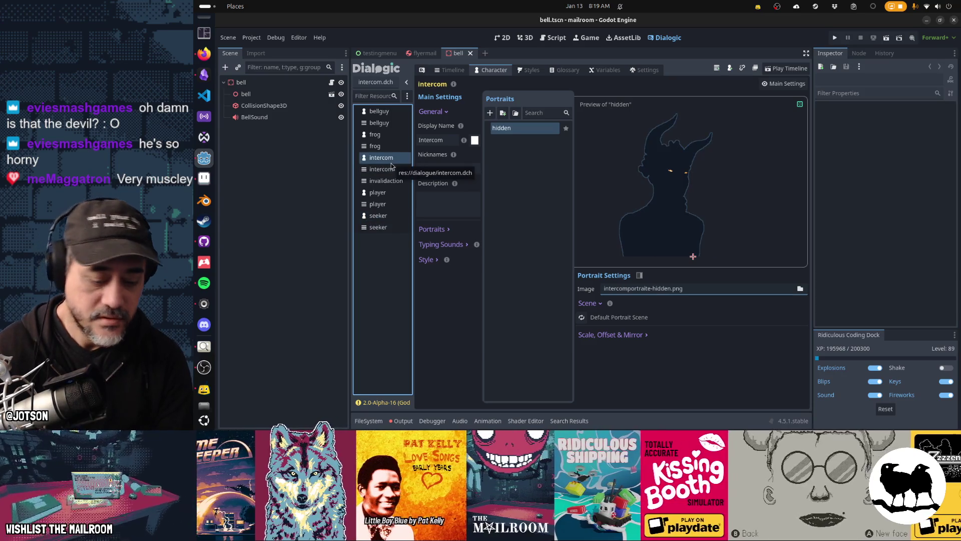
key("F5")
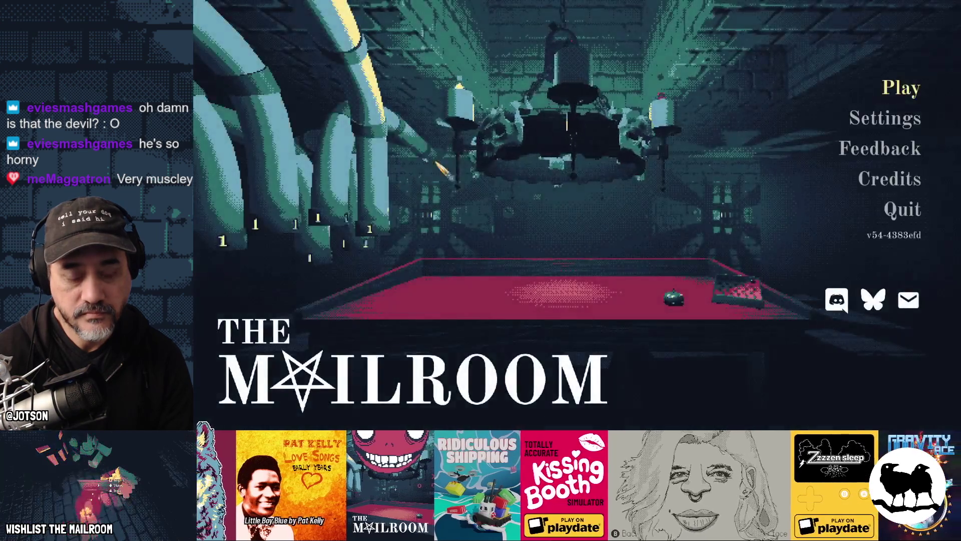
Start playing, pick the frog up off the table and drop it near the framed portrait.
key("Return")
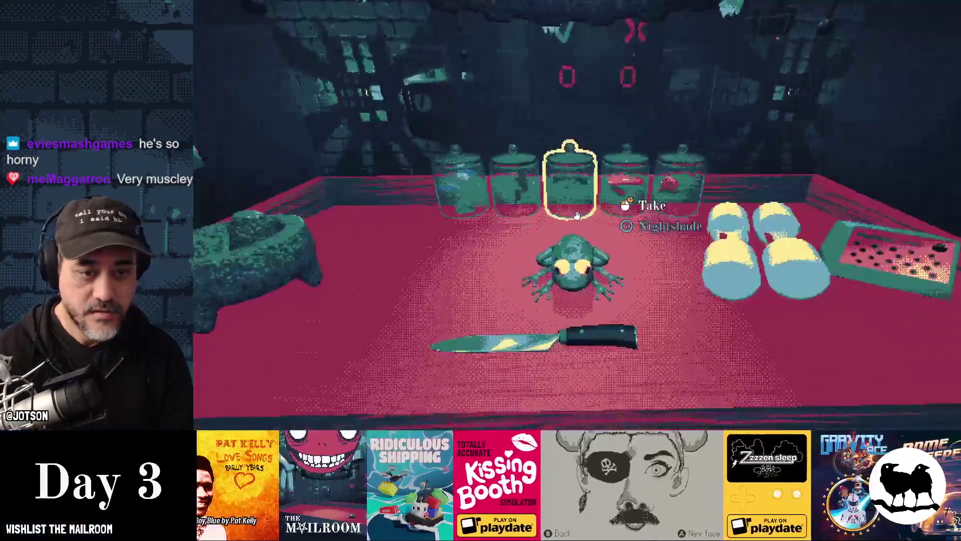
left_click(576, 215)
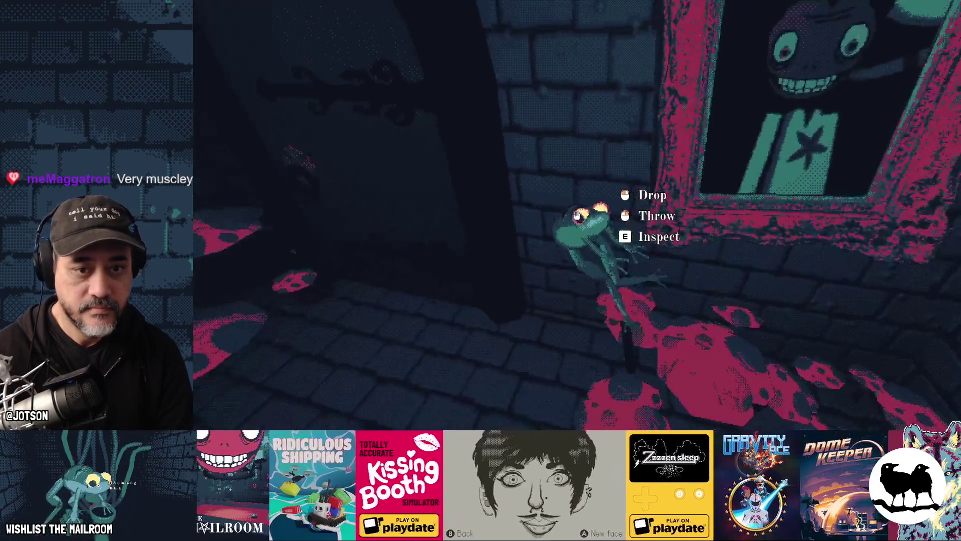
left_click(577, 216)
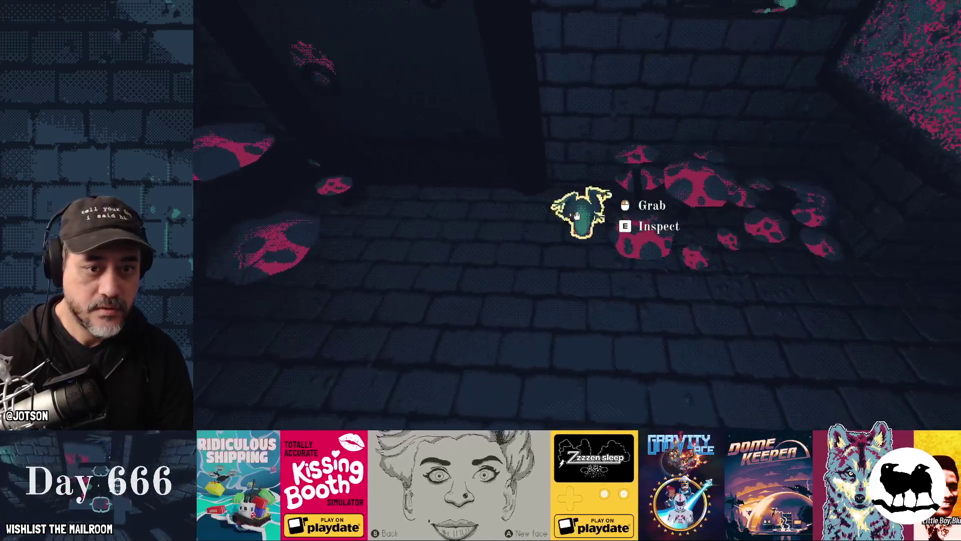
Swing the Employee Of The Month portrait open, grab the frog from the niche and inspect it.
left_click(577, 216)
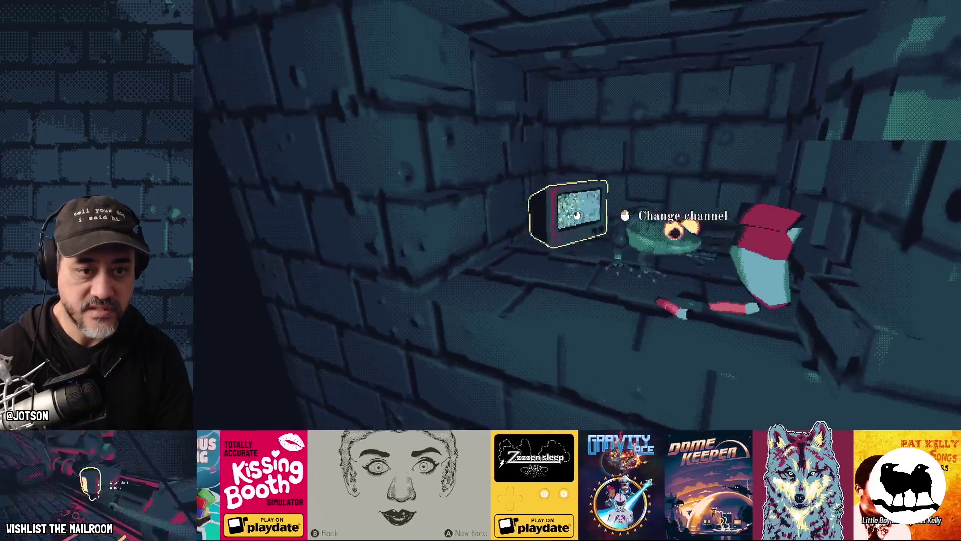
key("s")
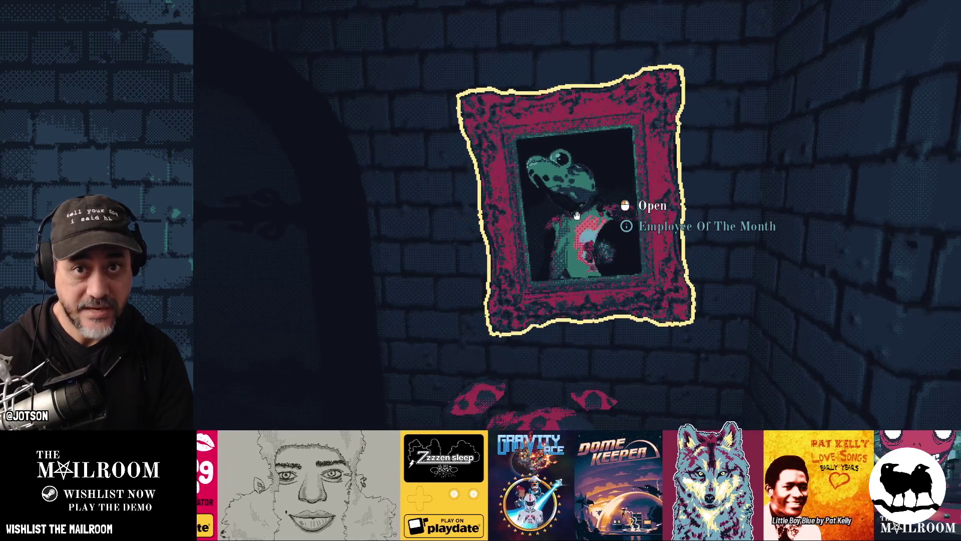
key("w")
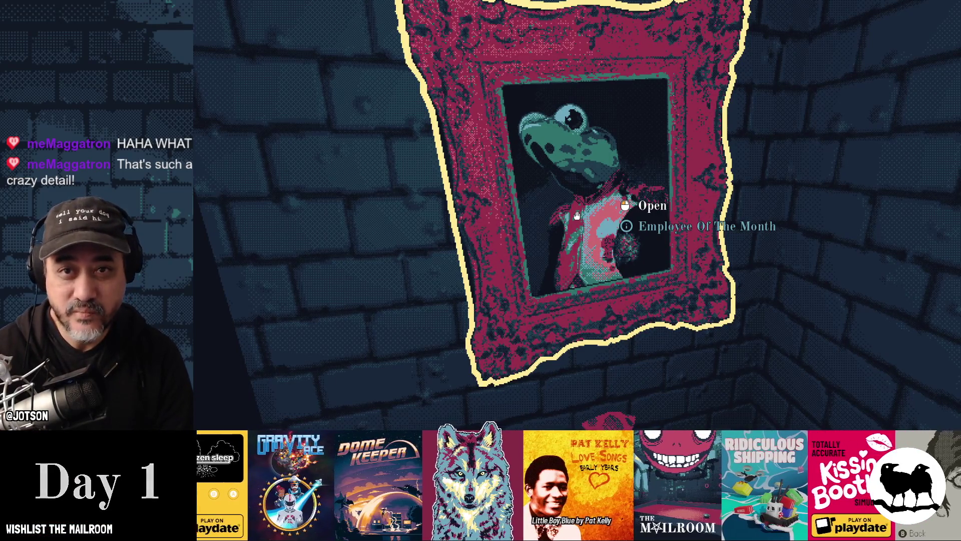
left_click(577, 216)
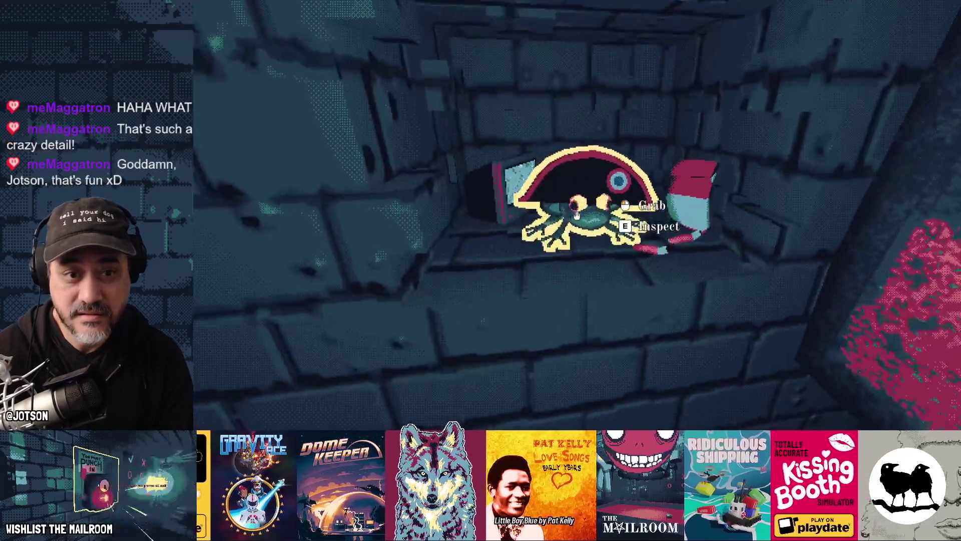
left_click(577, 215)
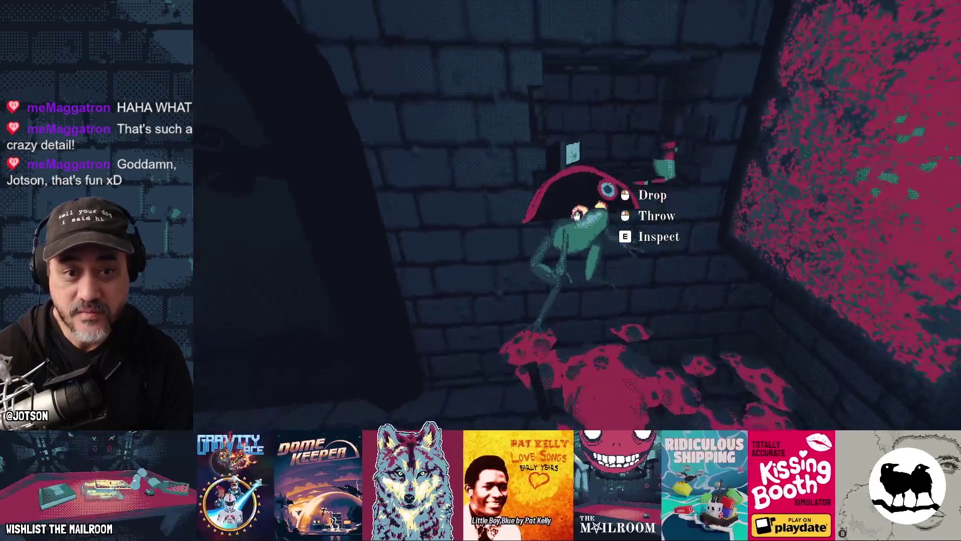
key("e")
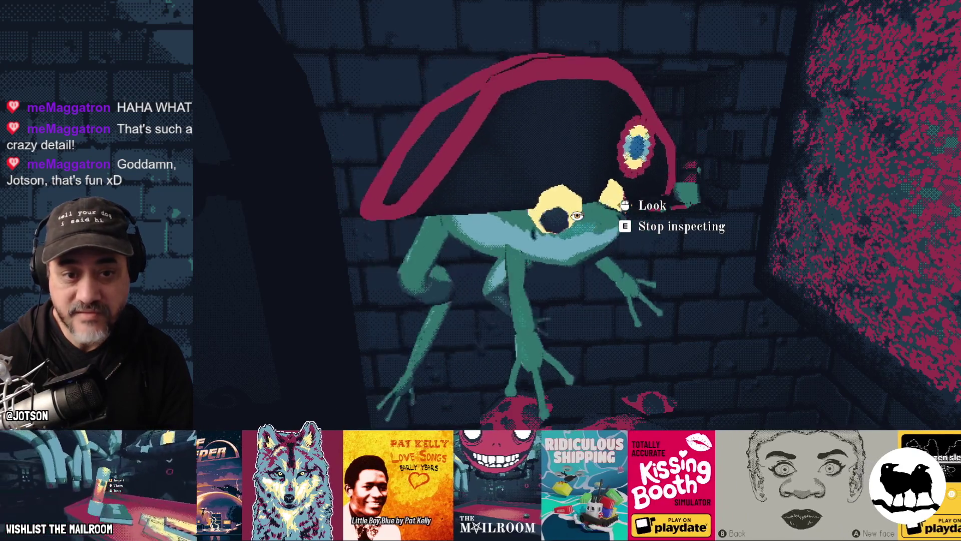
key("e")
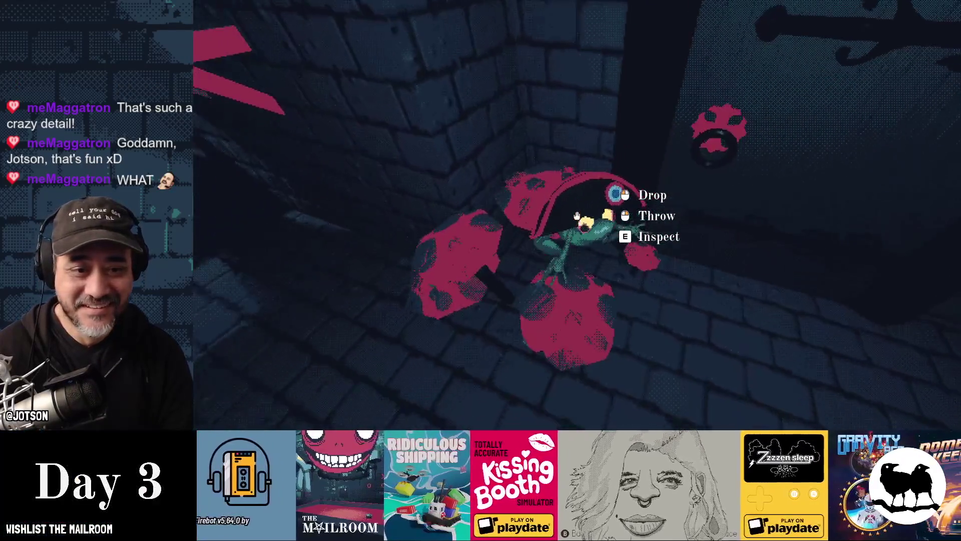
Drop the frog on the mushrooms, open the debug console, then pick the frog back up.
left_click(577, 216)
key("grave")
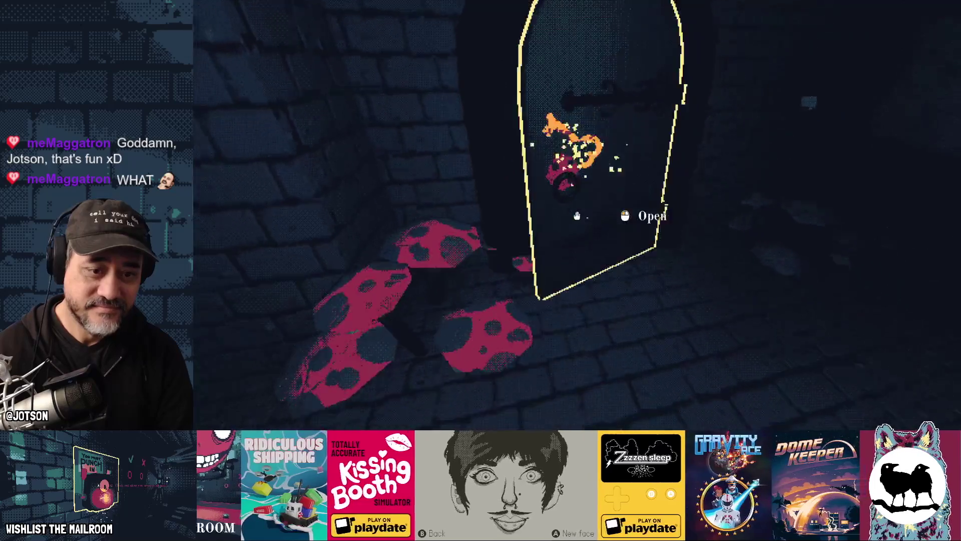
left_click(577, 216)
left_click(577, 215)
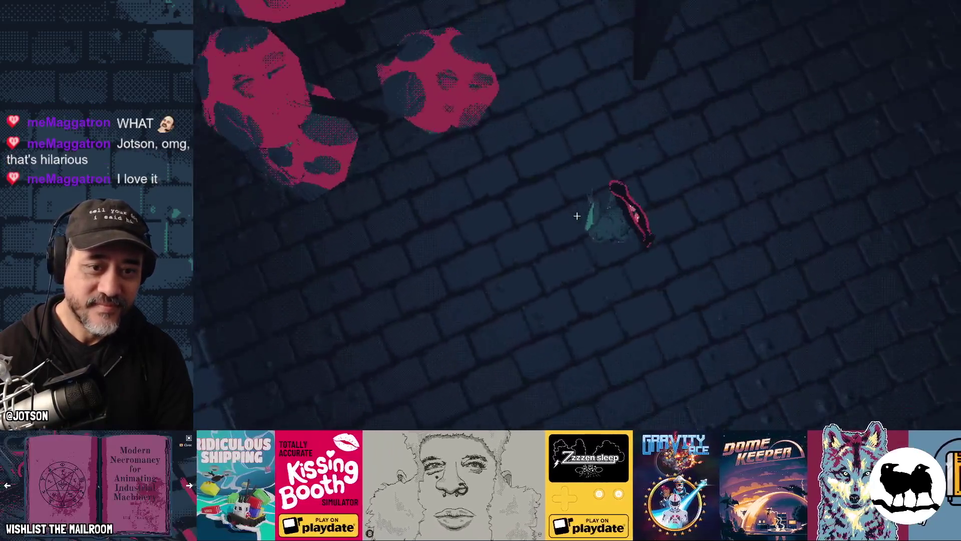
left_click(576, 216)
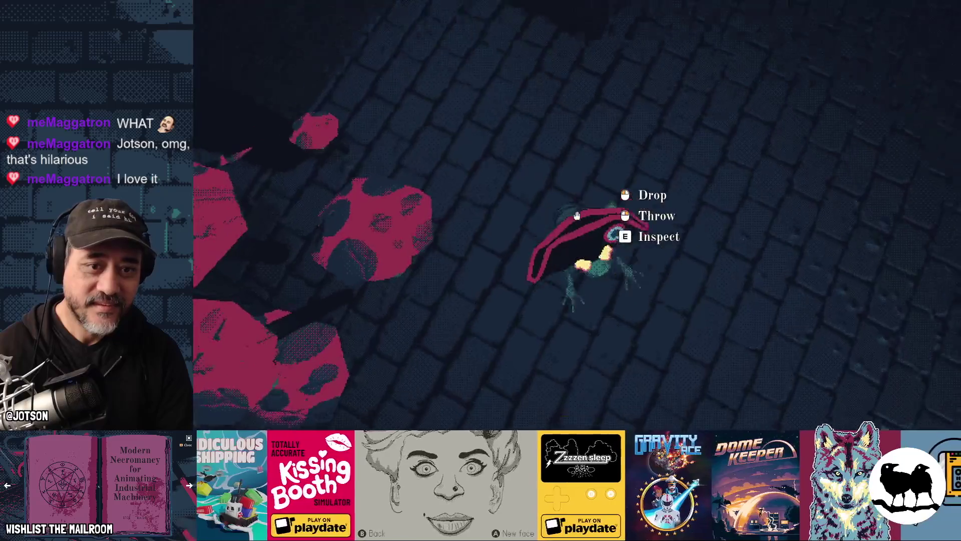
Carry the frog into the Security Office, insert it into the TV and eject it.
key("w")
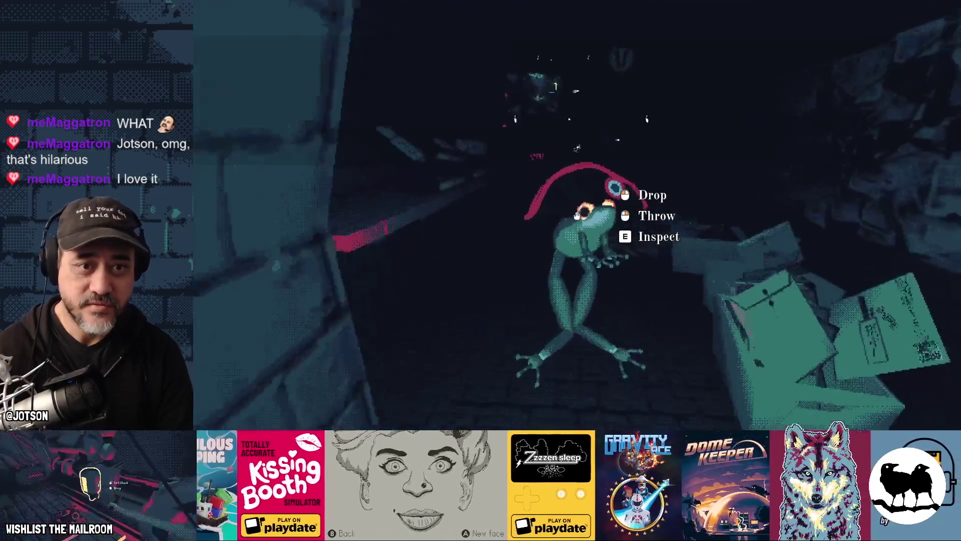
key("w")
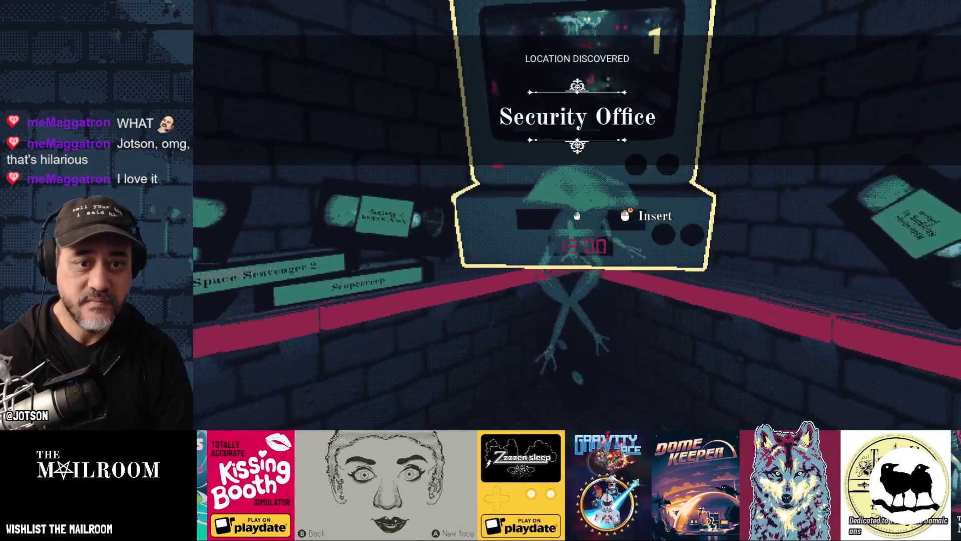
key("w")
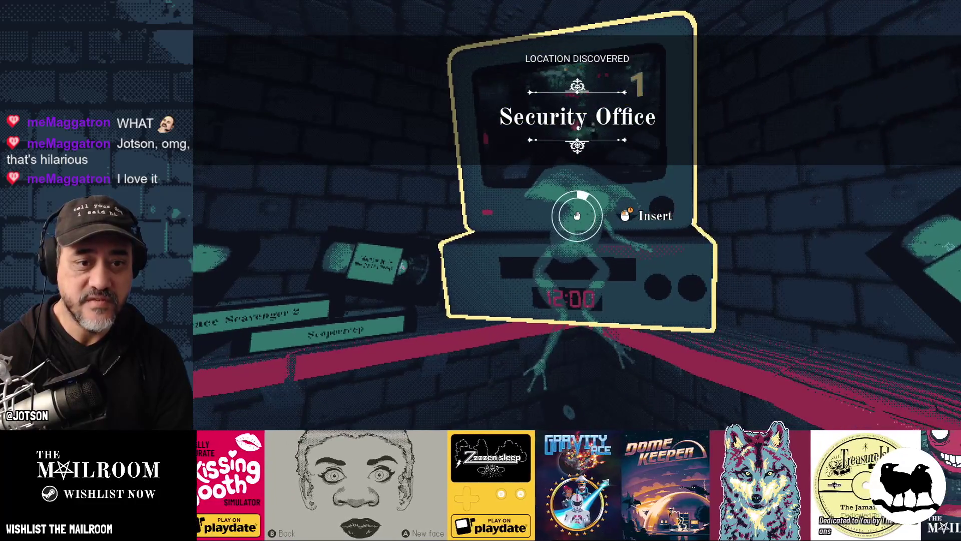
left_click(576, 215)
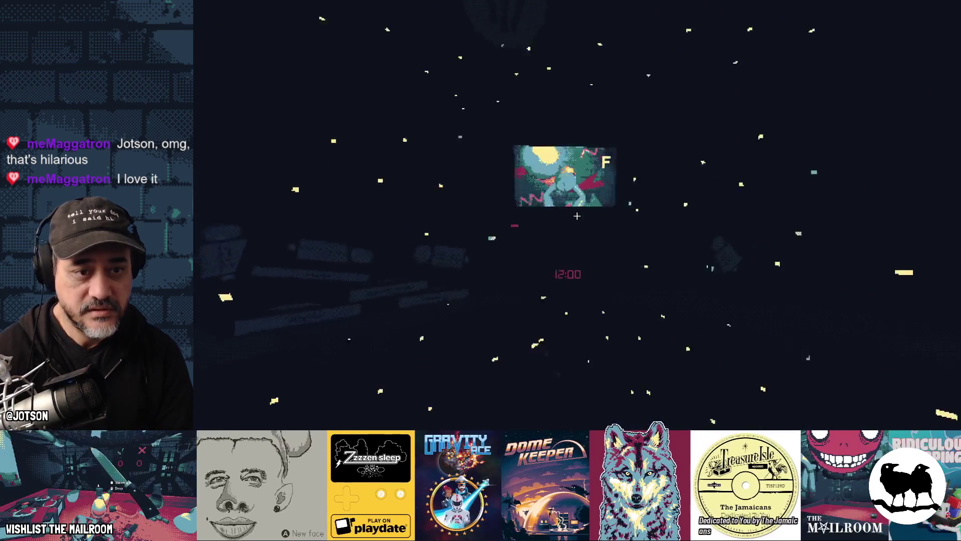
left_click(577, 216)
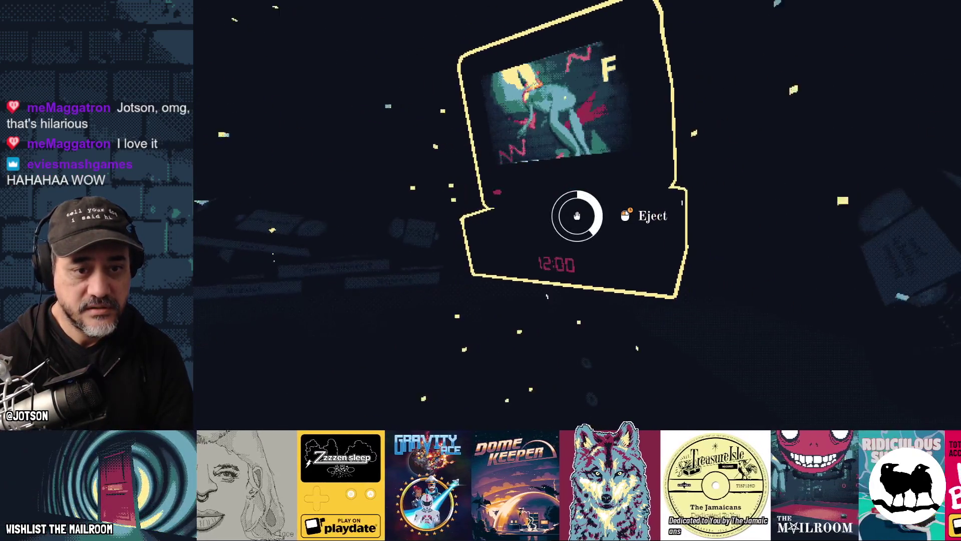
Pick up and inspect the helmeted frog, drop it in the corridor and pause the game.
left_click(576, 215)
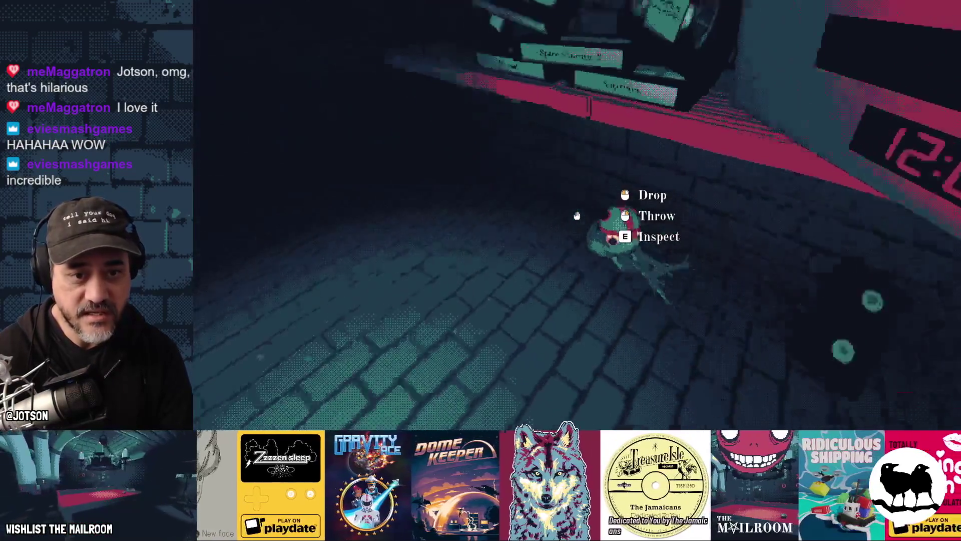
key("e")
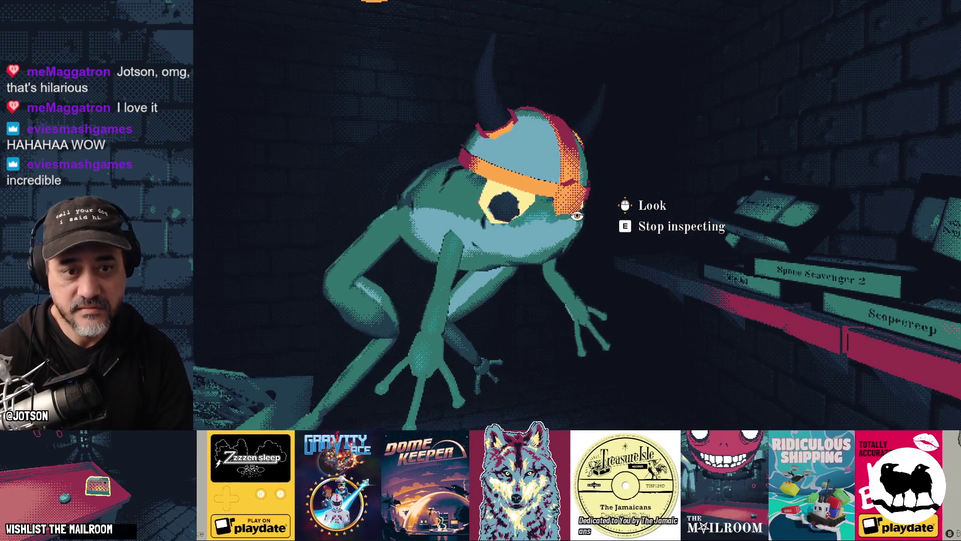
key("e")
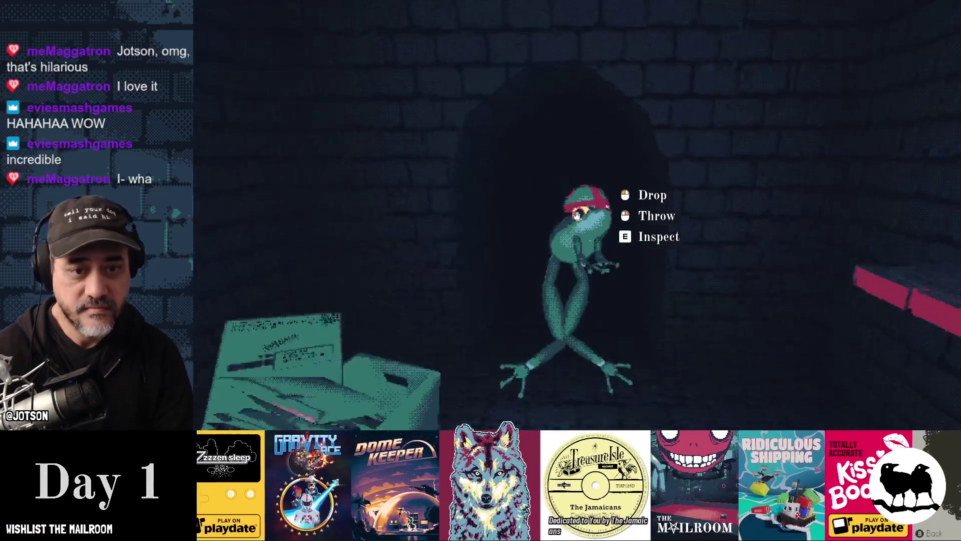
right_click(577, 216)
key("Escape")
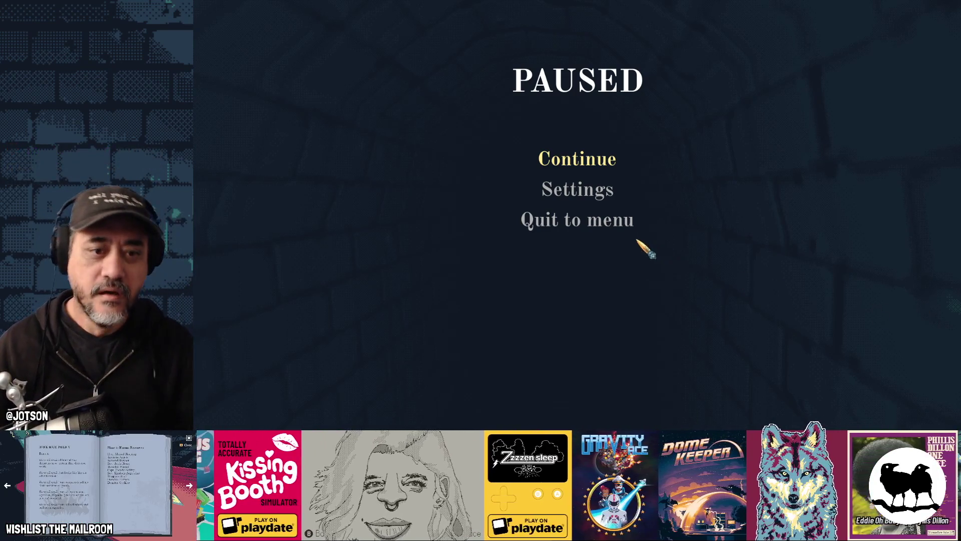
Resume the game, open the door and carry the frog into the lit room.
left_click(589, 169)
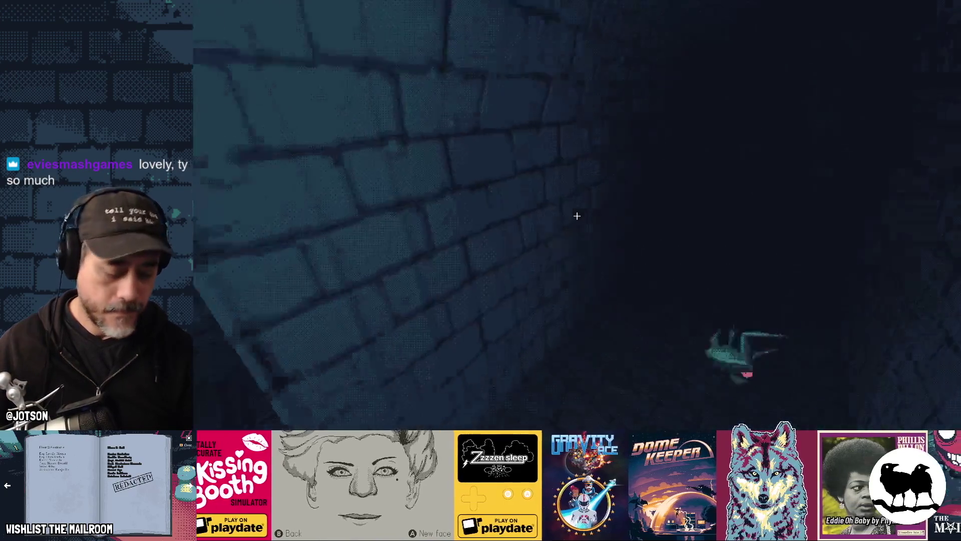
mouse_move(578, 215)
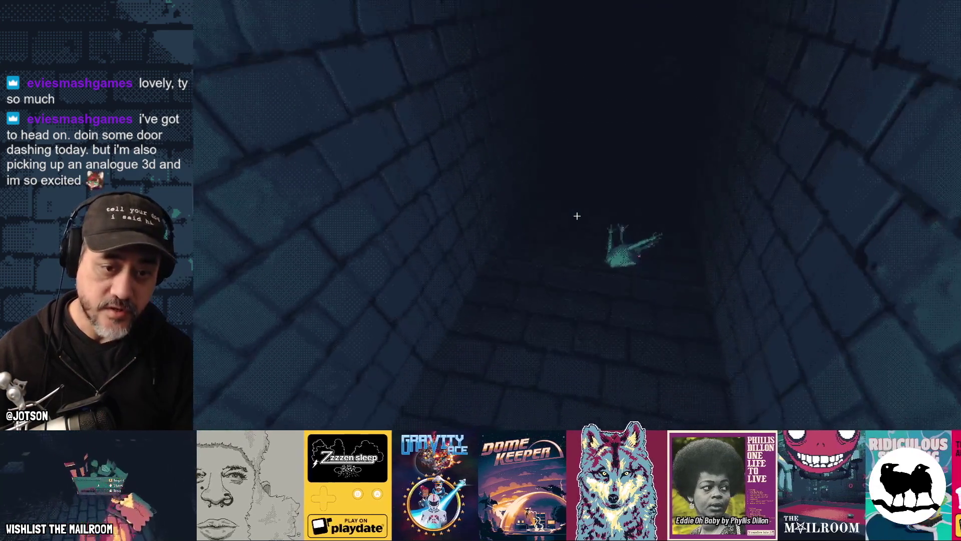
left_click(577, 215)
left_click(578, 216)
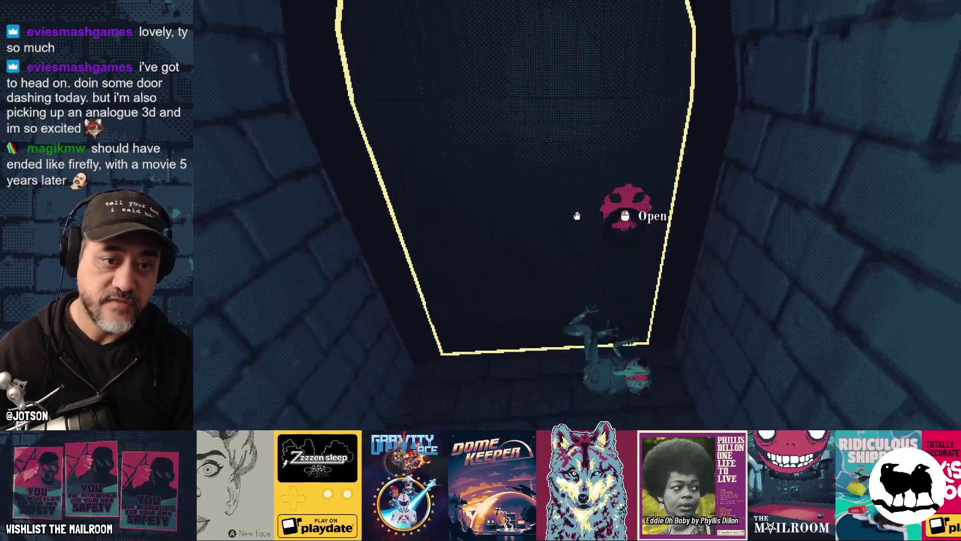
left_click(577, 216)
left_click(577, 216)
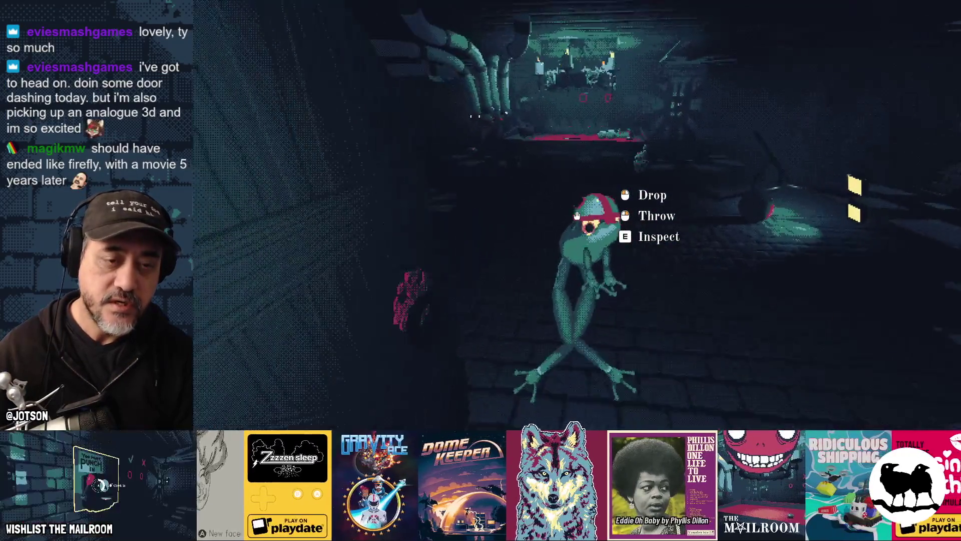
key("w")
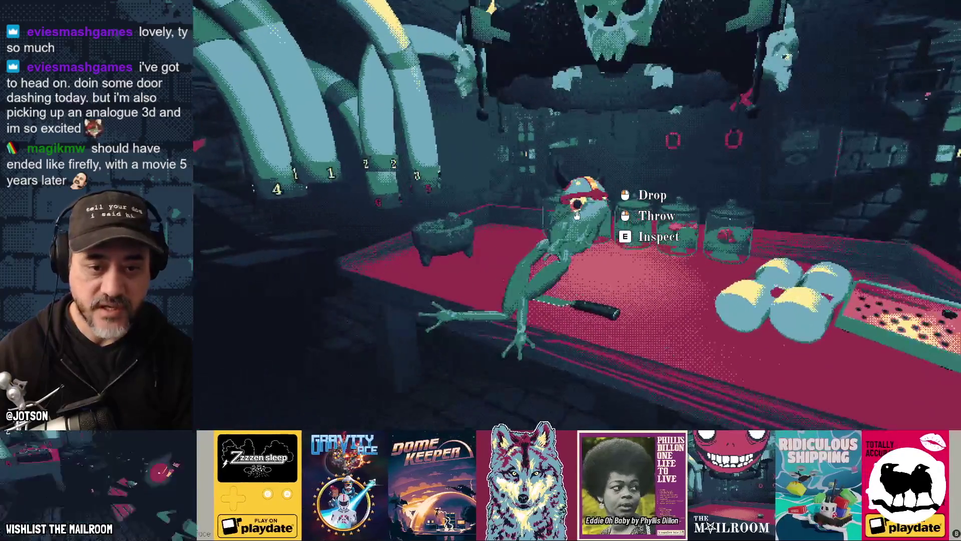
Dismiss the grinding tutorial and leave the frog on the red table.
left_click(577, 215)
left_click(577, 215)
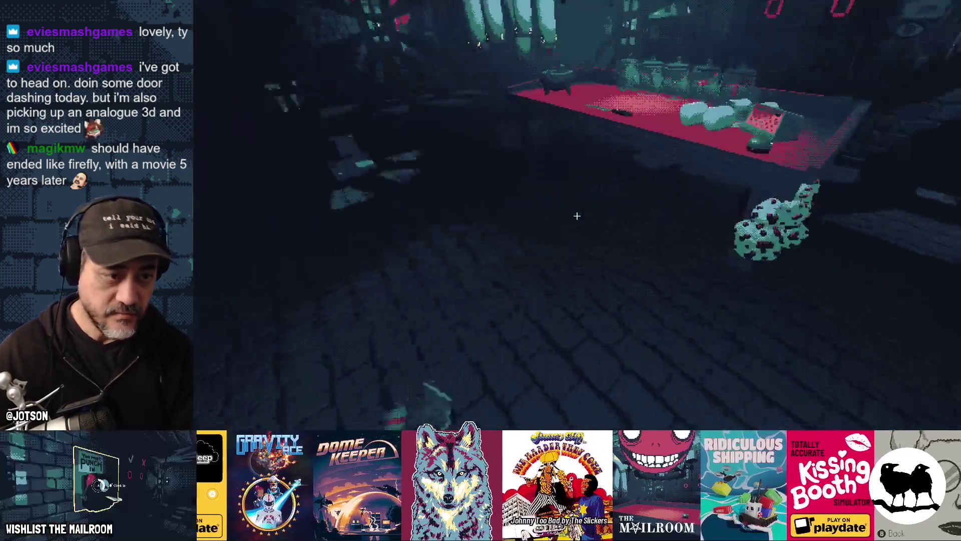
left_click(577, 216)
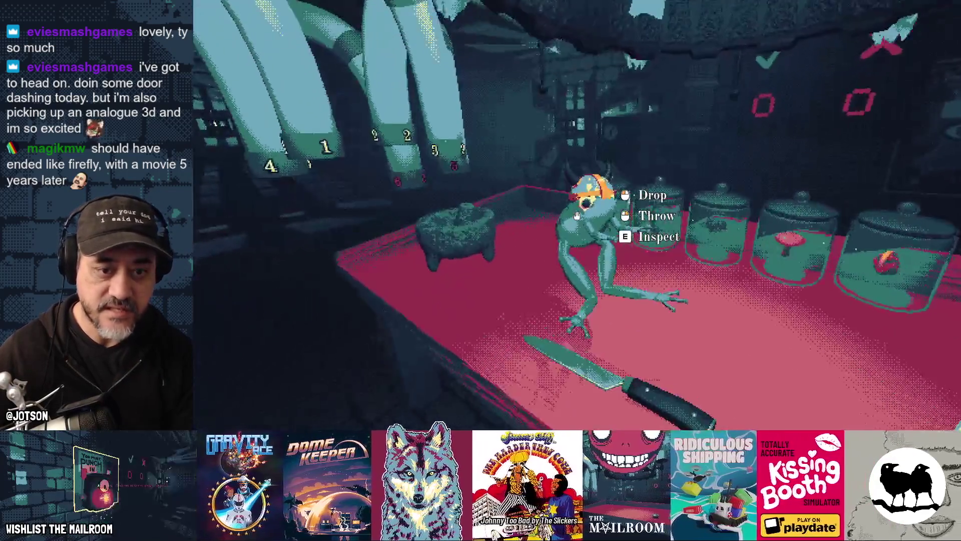
left_click(577, 216)
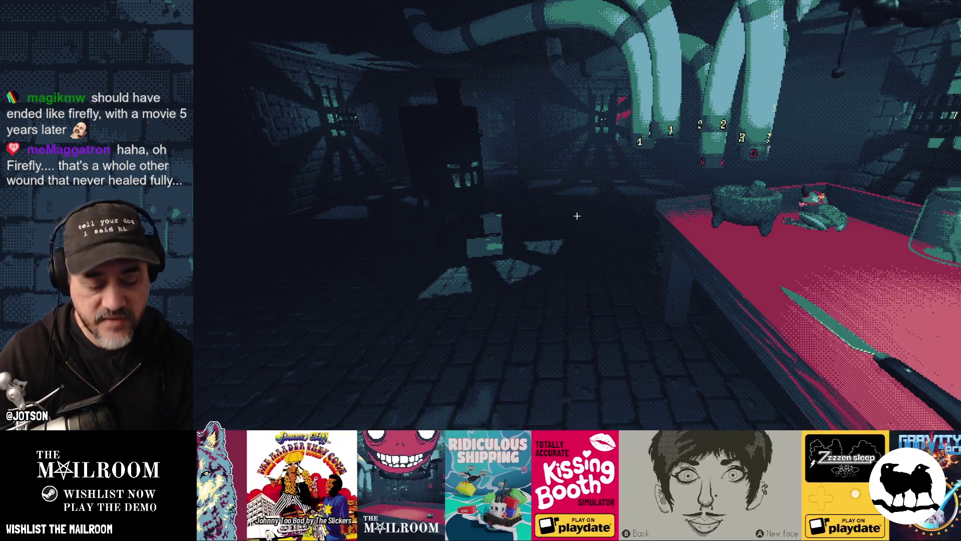
Walk down the corridor, pick up the red ball and drop it.
mouse_move(577, 216)
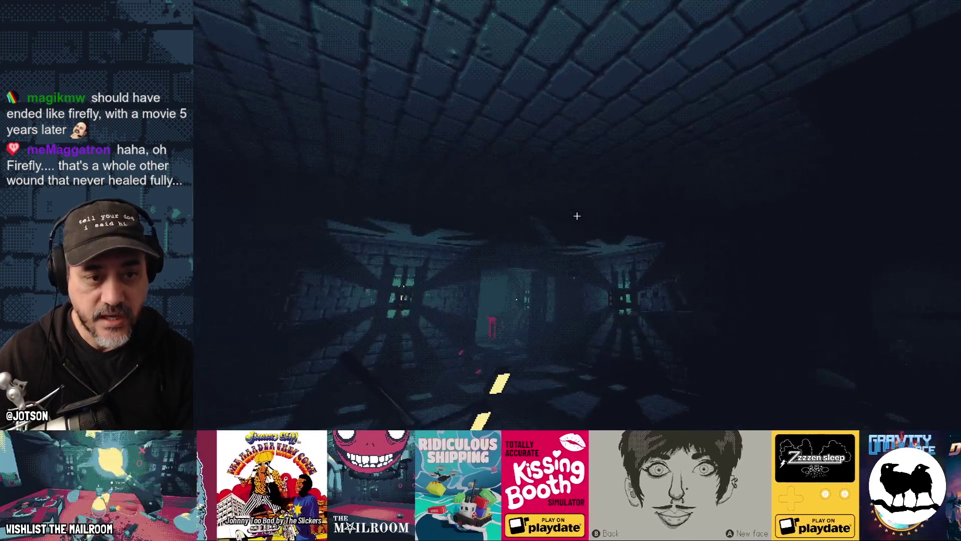
key("w")
left_click(577, 216)
mouse_move(577, 216)
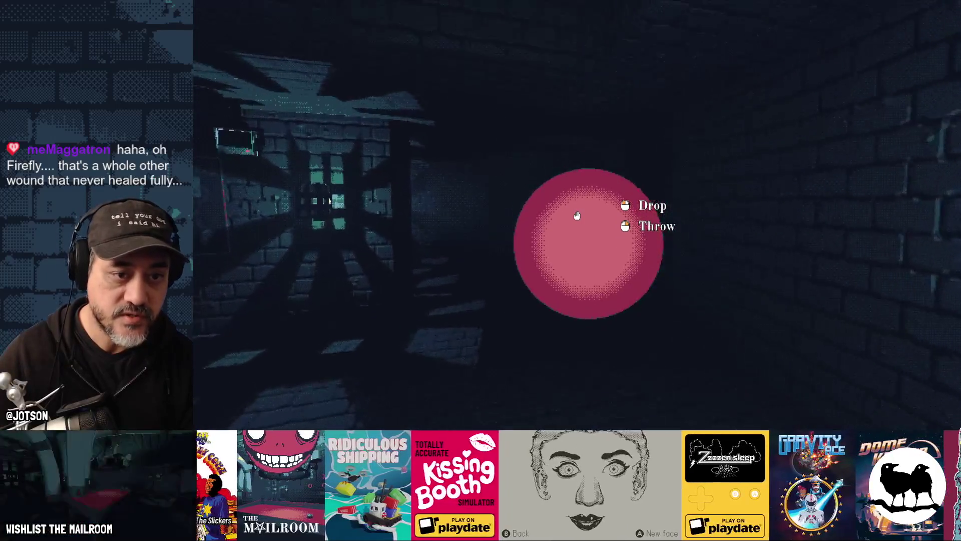
left_click(577, 216)
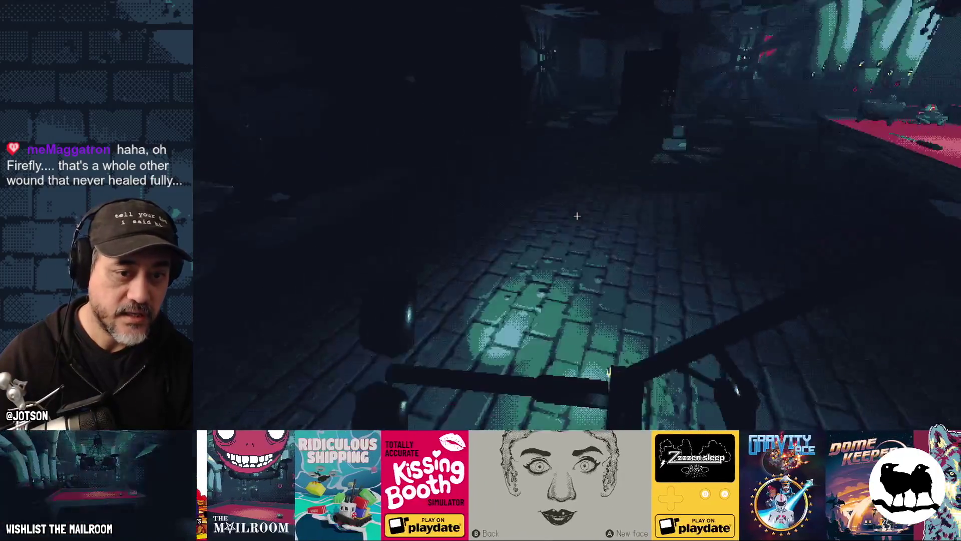
Set the frog on the red counter, grab the wood block, then return to the editor.
mouse_move(577, 216)
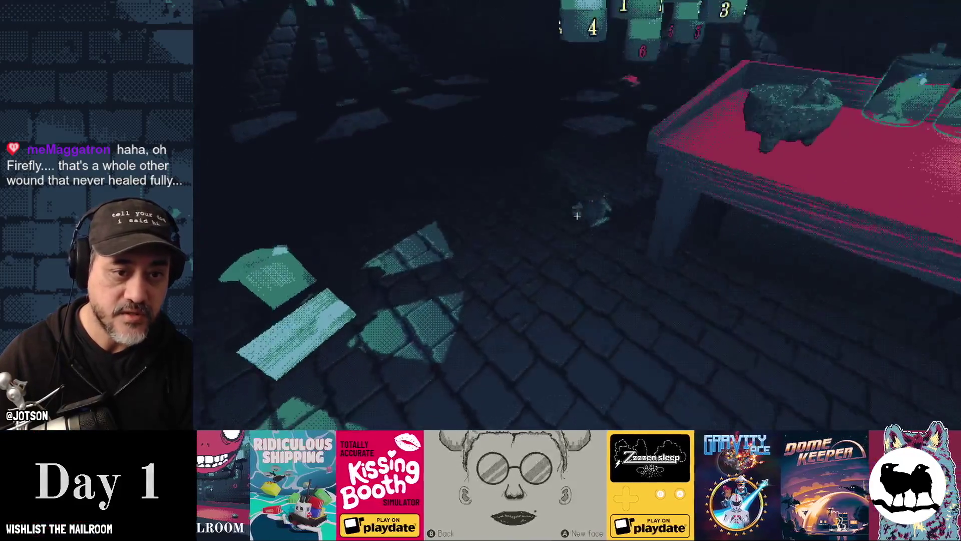
left_click(576, 216)
left_click(577, 216)
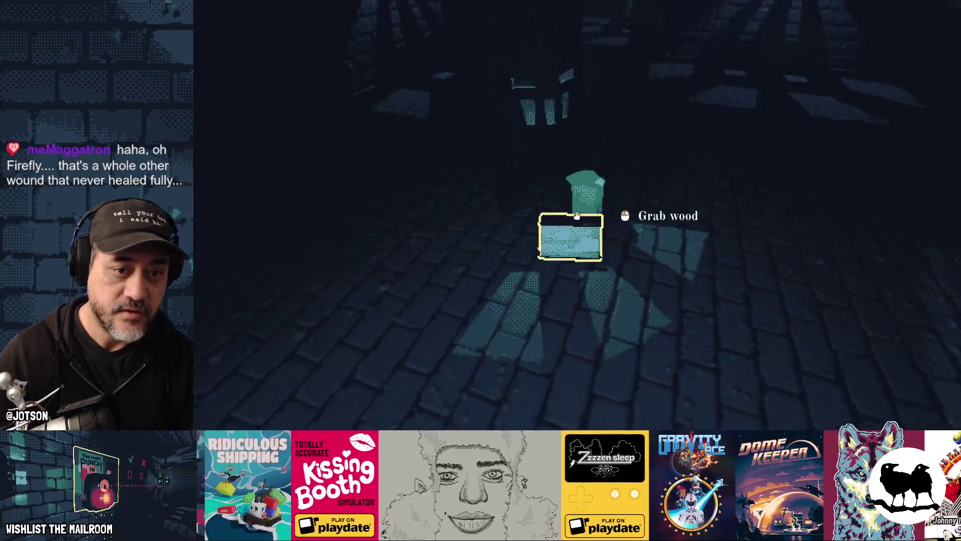
left_click(577, 216)
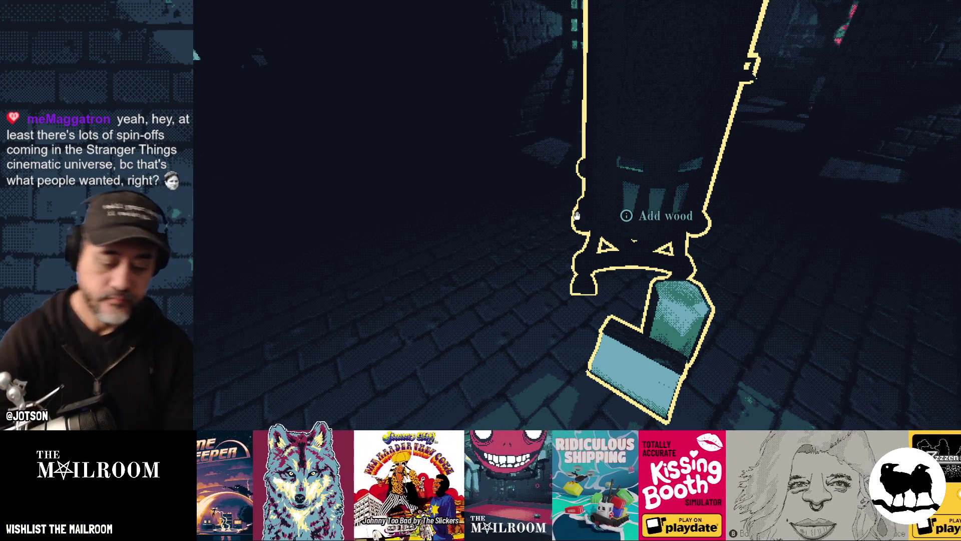
key("alt+Tab")
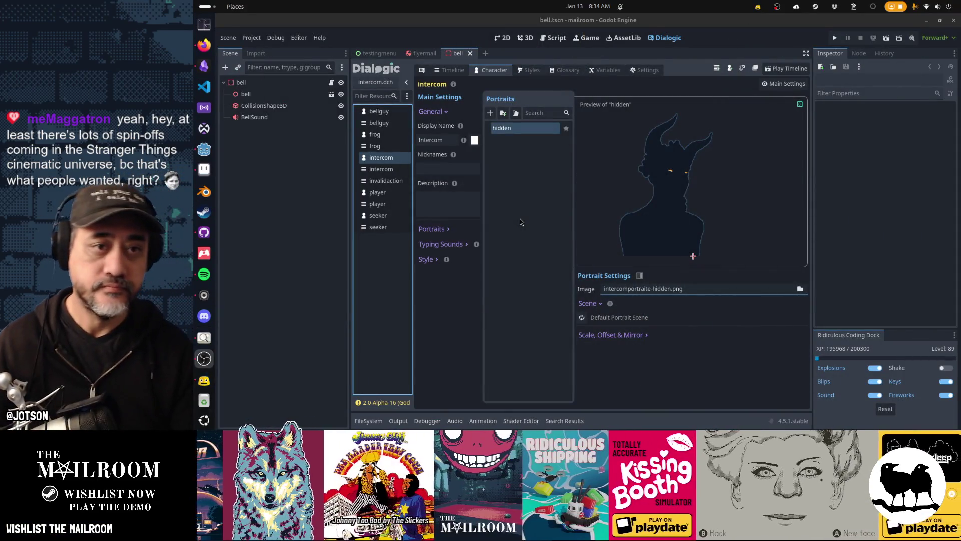
In the 3D view, close all open scenes including flyermail, then switch to the Gamedev TODO notes.
left_click(525, 38)
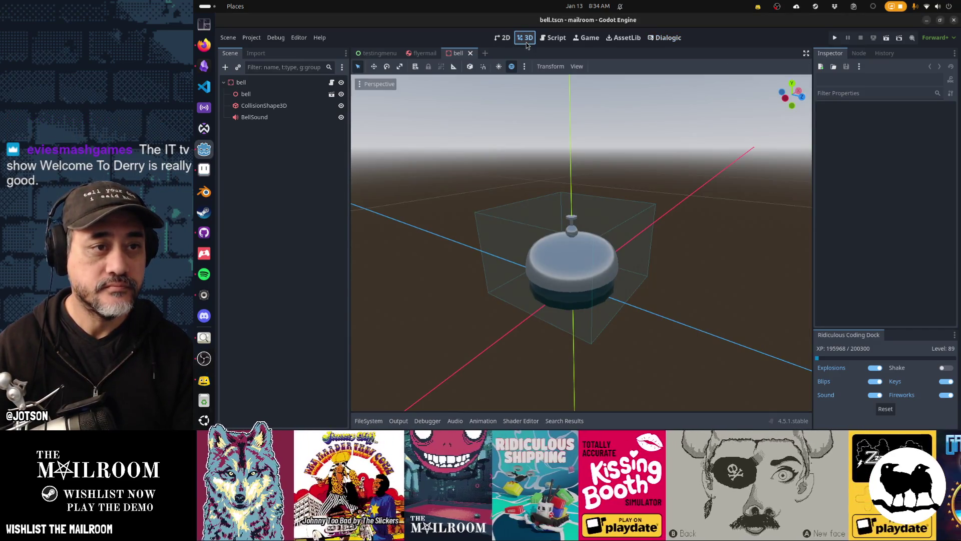
left_click(422, 53)
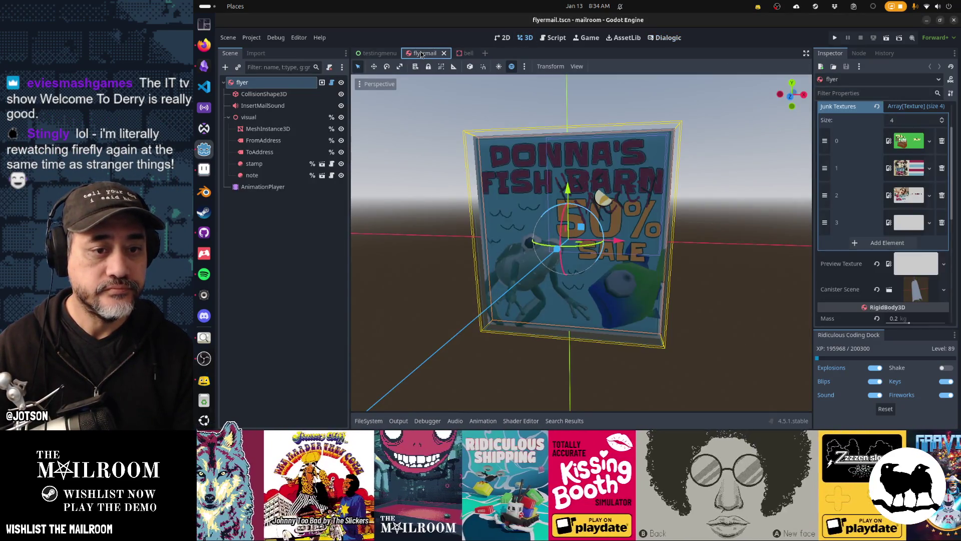
key("ctrl+shift+w")
key("ctrl+shift+w")
key("ctrl+shift+w")
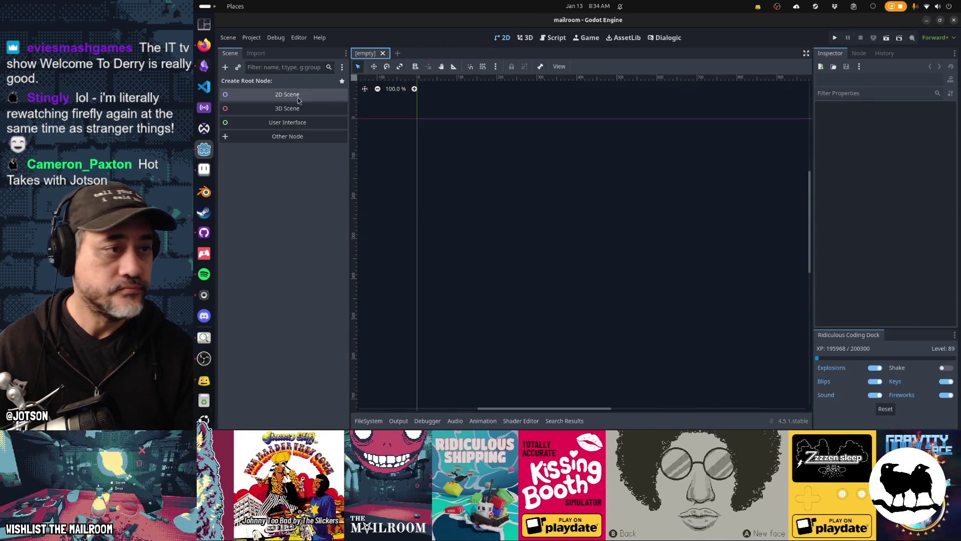
left_click(203, 66)
Mark Frog ad done, place Flush frogs above Meat deliveries, then view the repository's uncommitted changes.
mouse_move(748, 96)
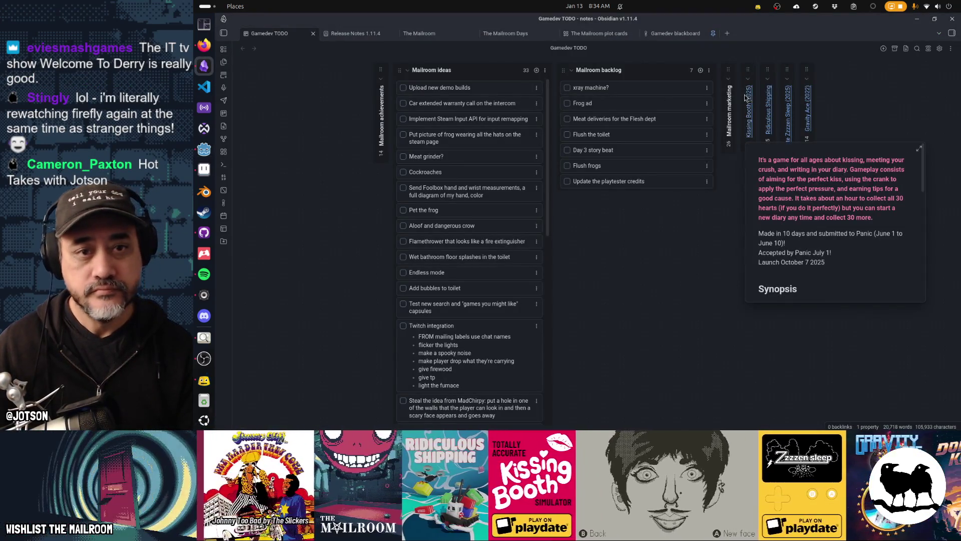
left_click(567, 103)
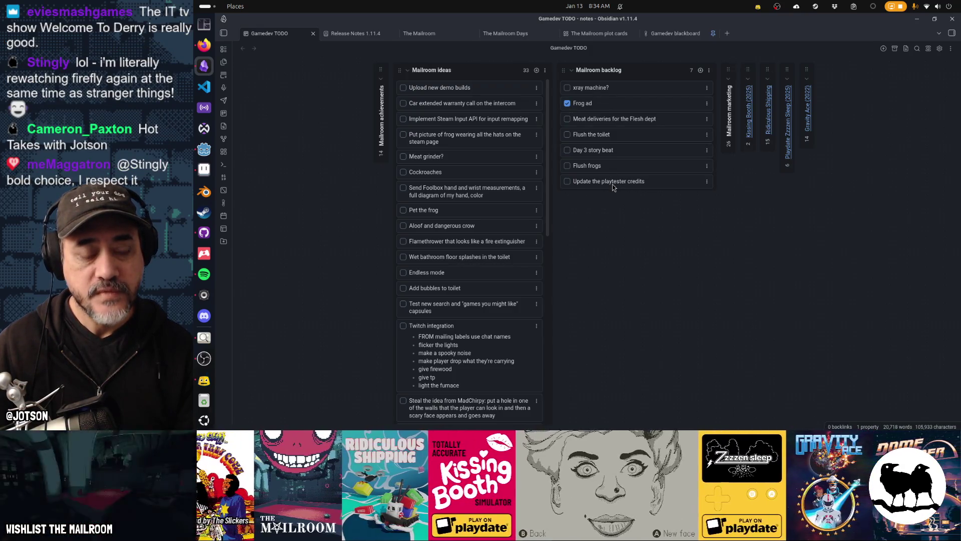
left_click_drag(601, 167, 598, 150)
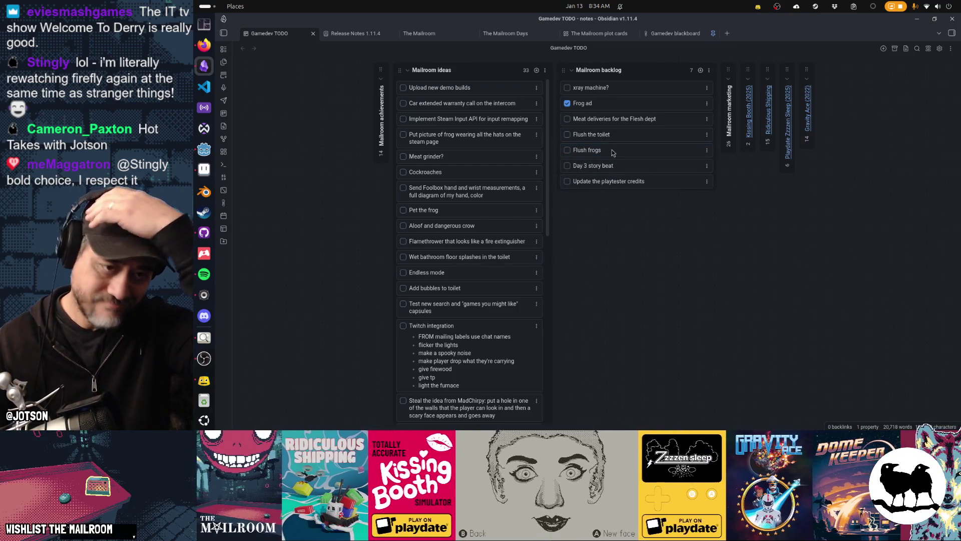
left_click_drag(644, 118, 643, 150)
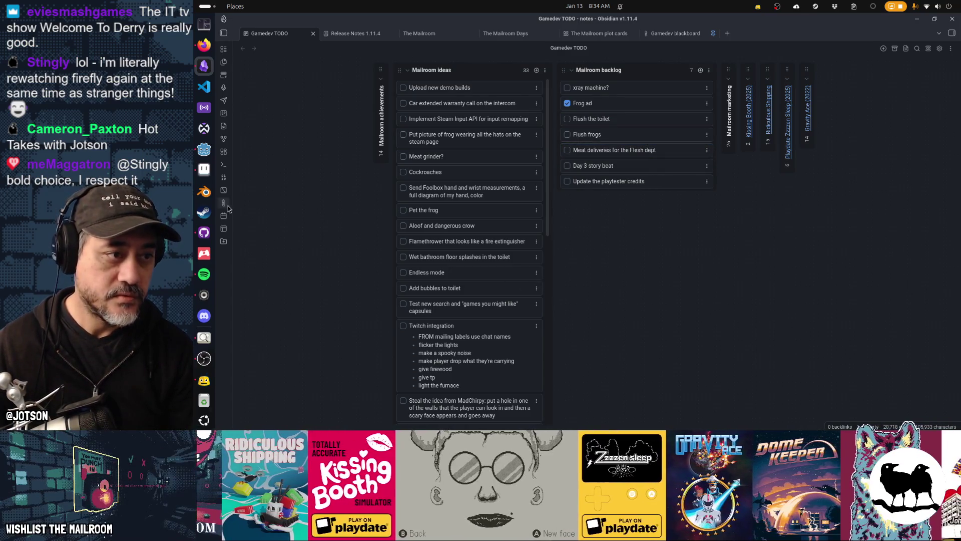
left_click(204, 149)
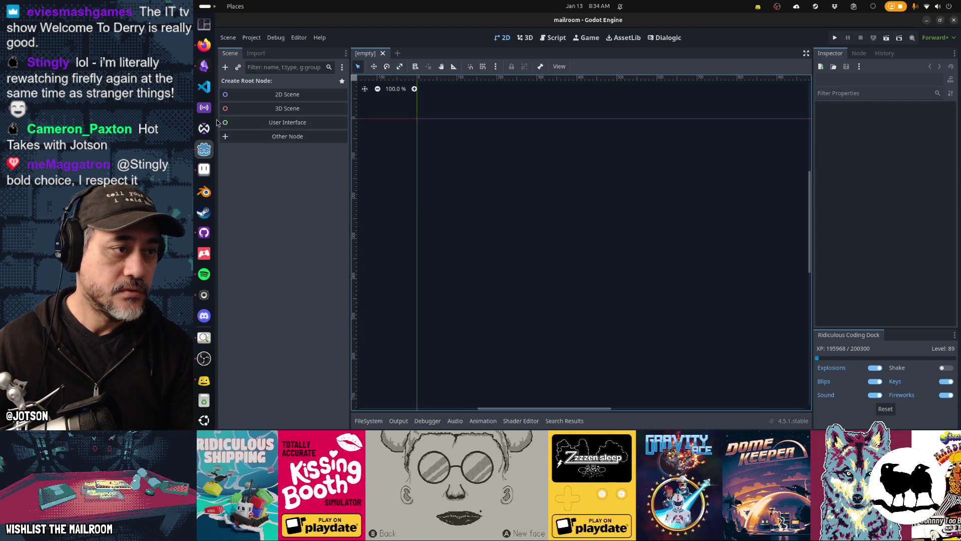
left_click(203, 232)
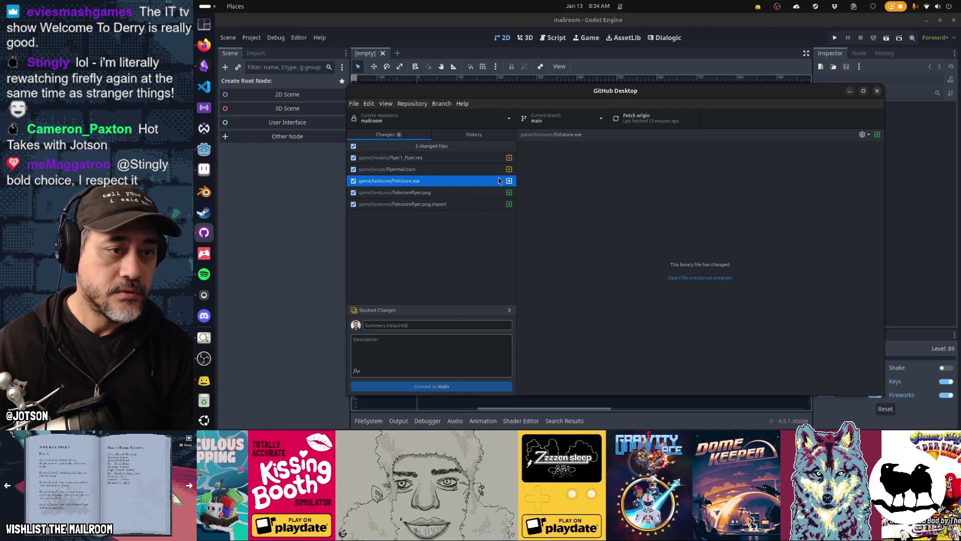
Commit the five fish store flyer files to main with summary 'donnas fish store ad'.
left_click(449, 325)
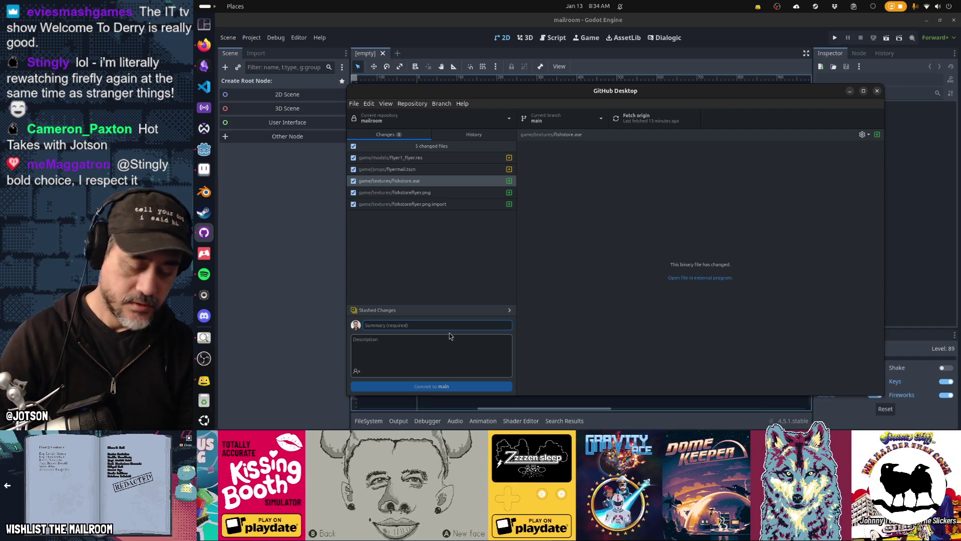
type("donnas fish s")
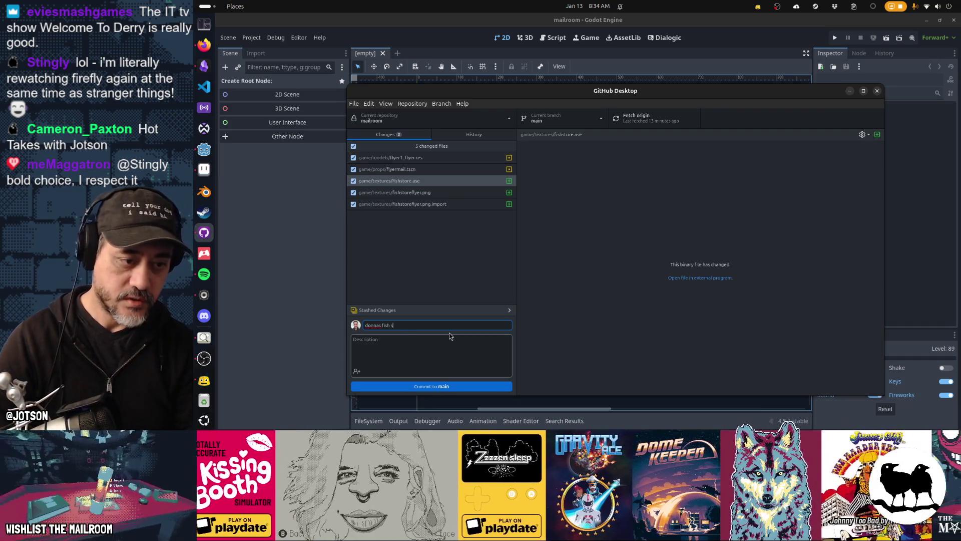
type("tore ad")
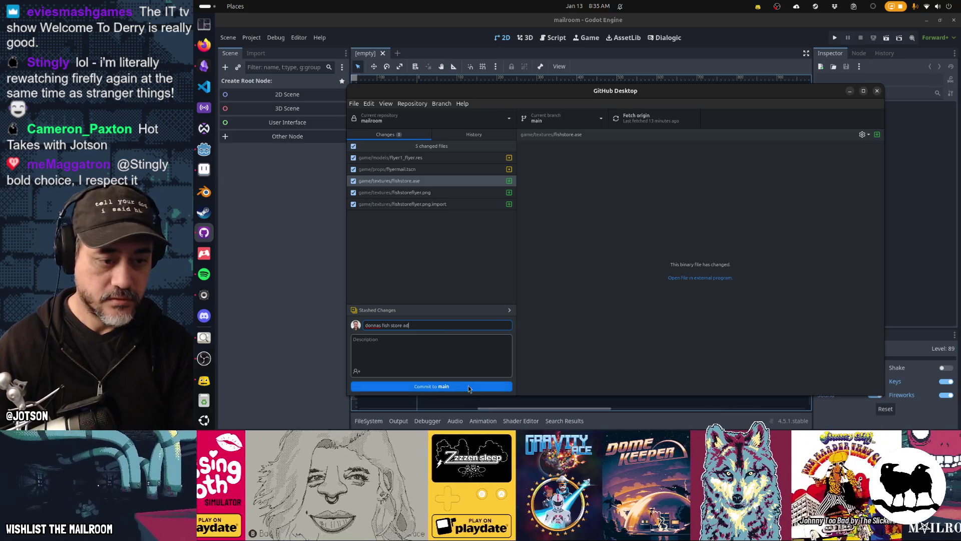
left_click(467, 387)
left_click(320, 250)
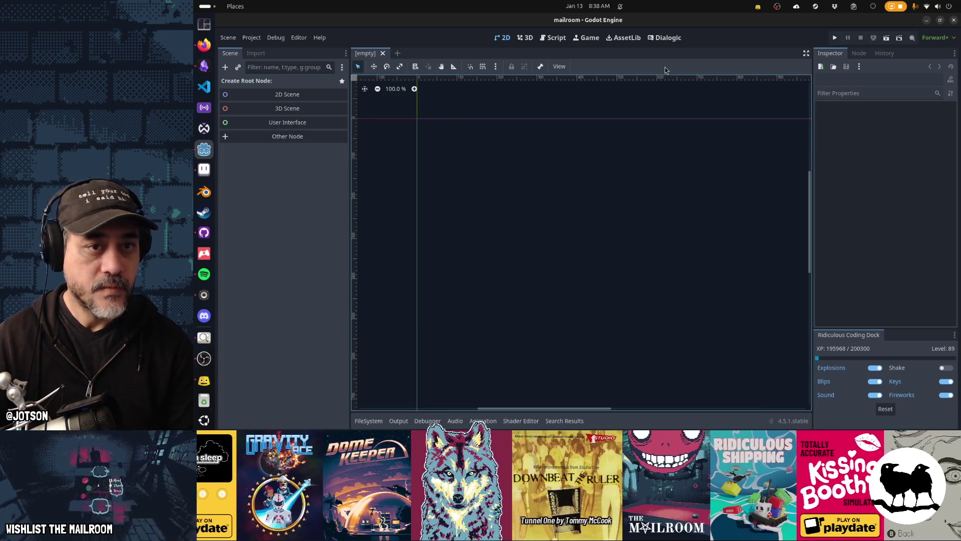
Open toilet.tscn via quick search, inspect its collision shape, and bring up toilet.gd.
key("alt+shift+o")
type("toiletts")
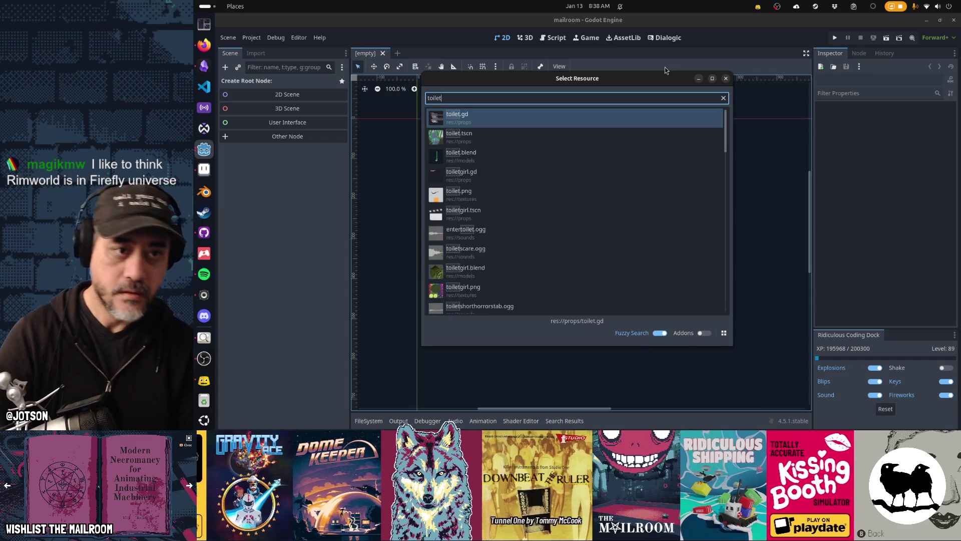
key("Return")
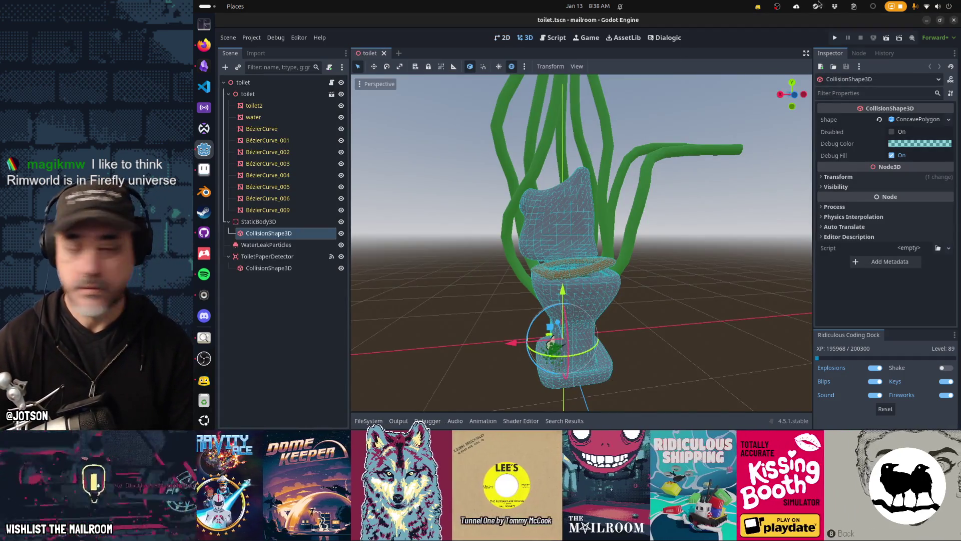
key("alt+Tab")
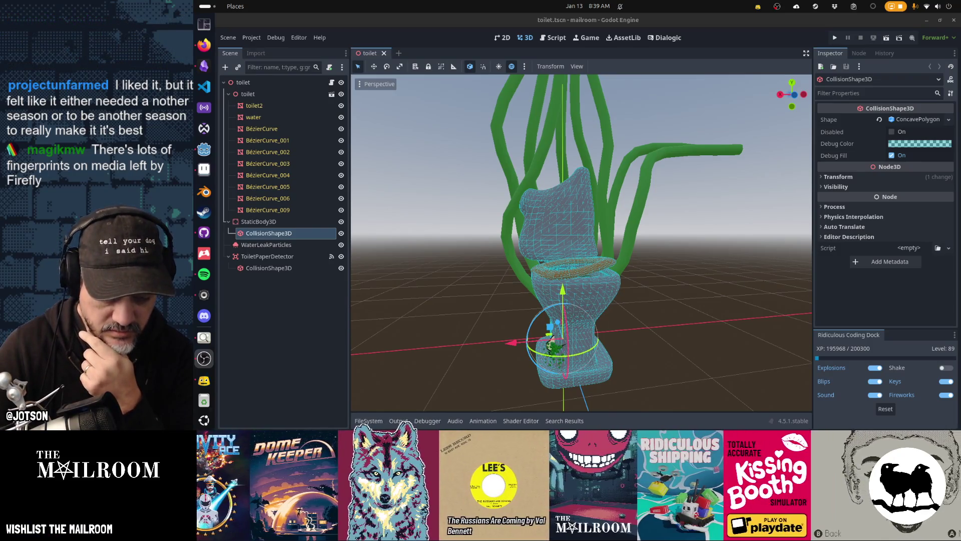
mouse_move(575, 371)
left_mouse_down()
mouse_move(605, 377)
mouse_move(603, 338)
mouse_move(542, 375)
mouse_move(668, 371)
left_mouse_up()
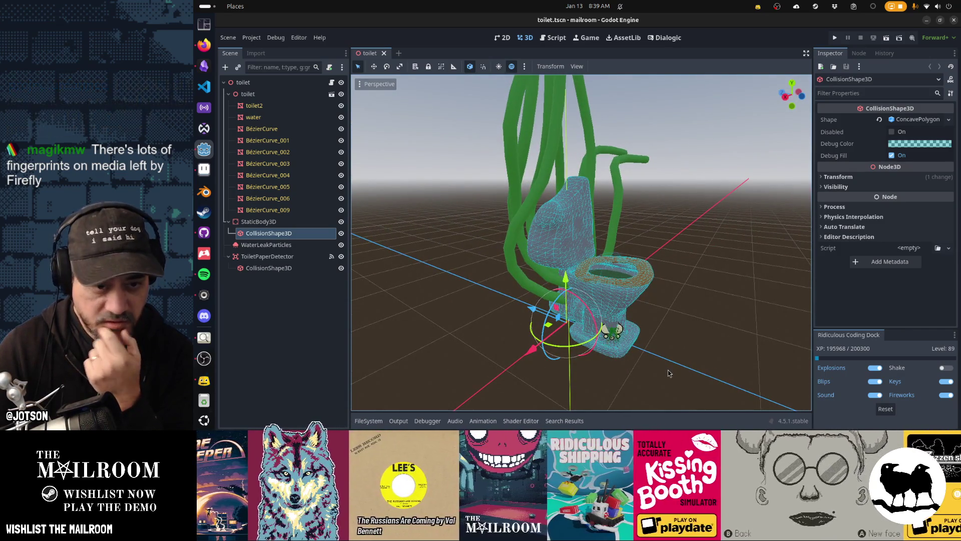
scroll(649, 376, "up", 2)
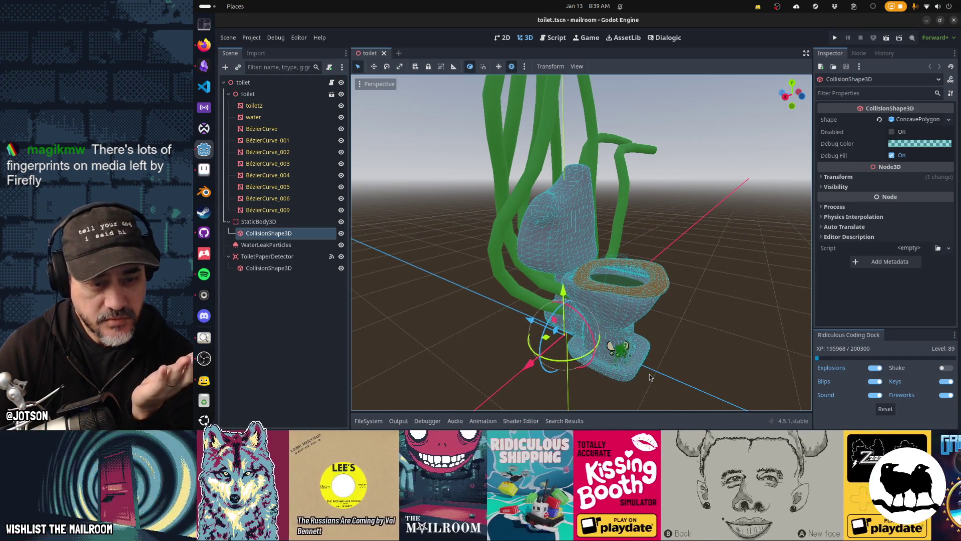
left_click(332, 82)
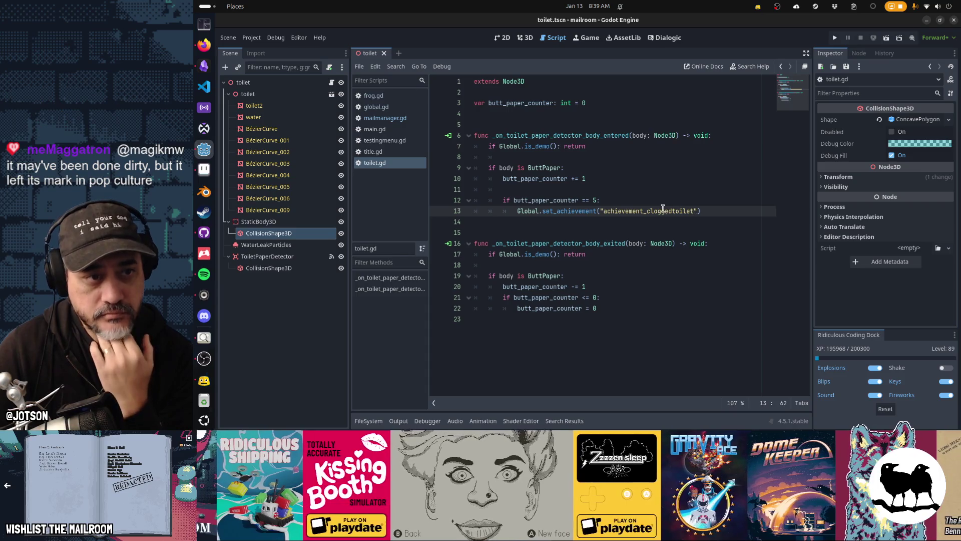
Add blank lines below butt_paper_counter in toilet.gd, then select the StaticBody3D node.
left_click(620, 115)
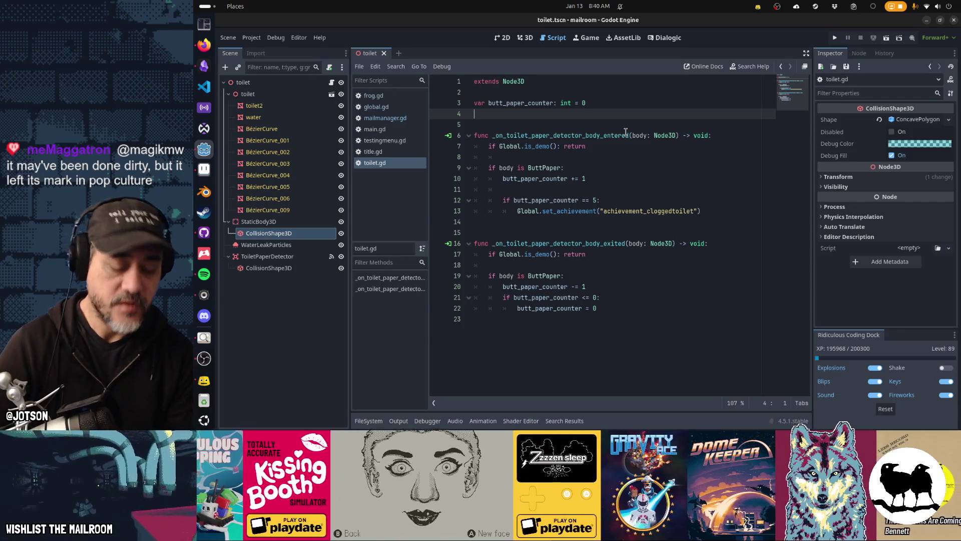
key("Return")
key("Return")
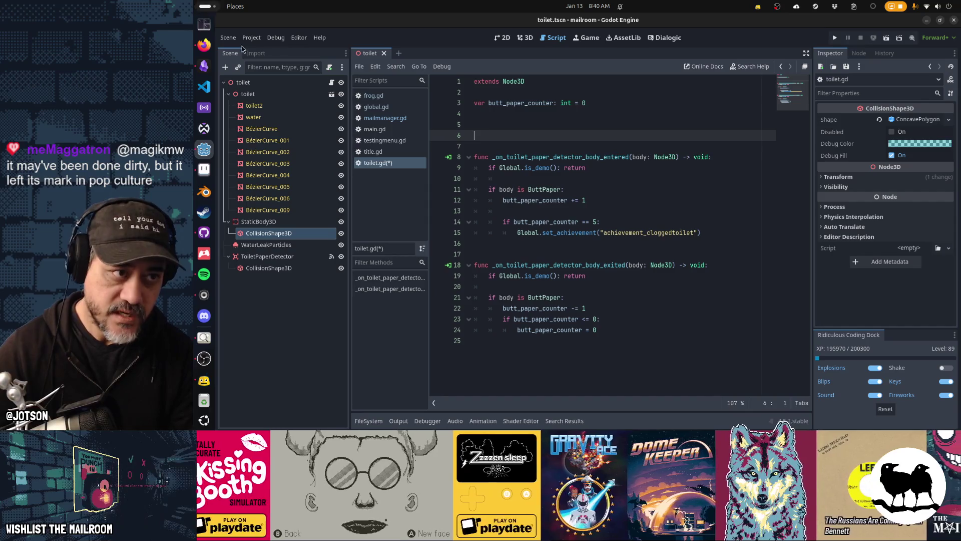
left_click(287, 84)
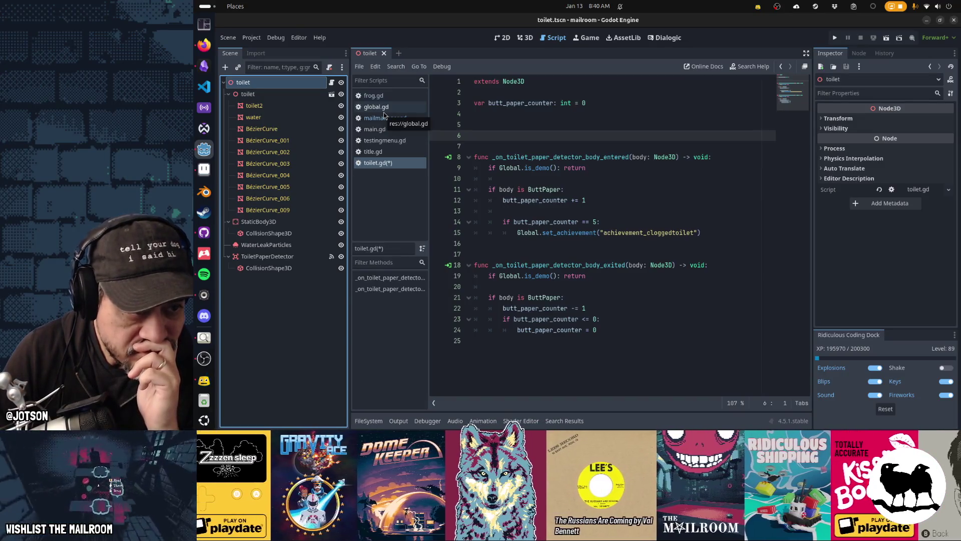
left_click(293, 224)
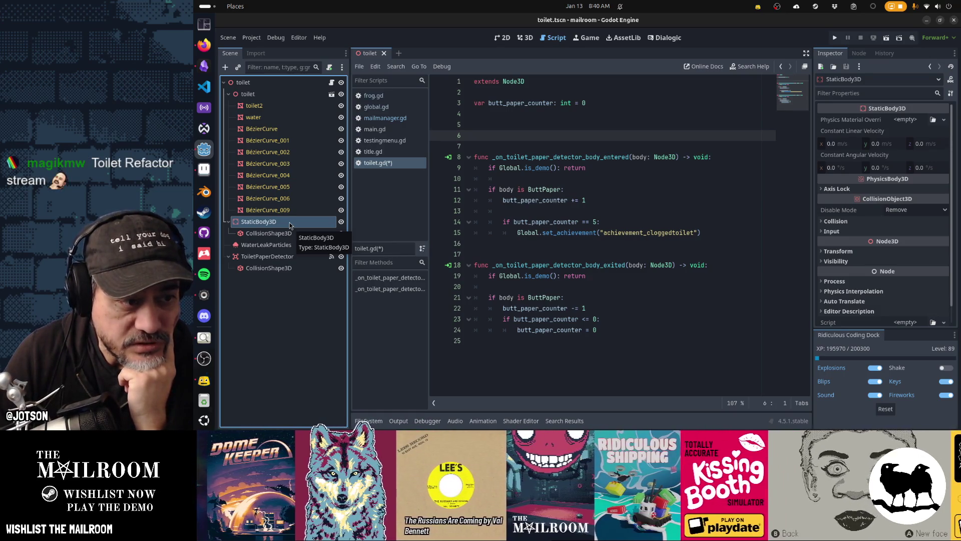
Make StaticBody3D the scene root and delete the old toilet node.
right_click(289, 226)
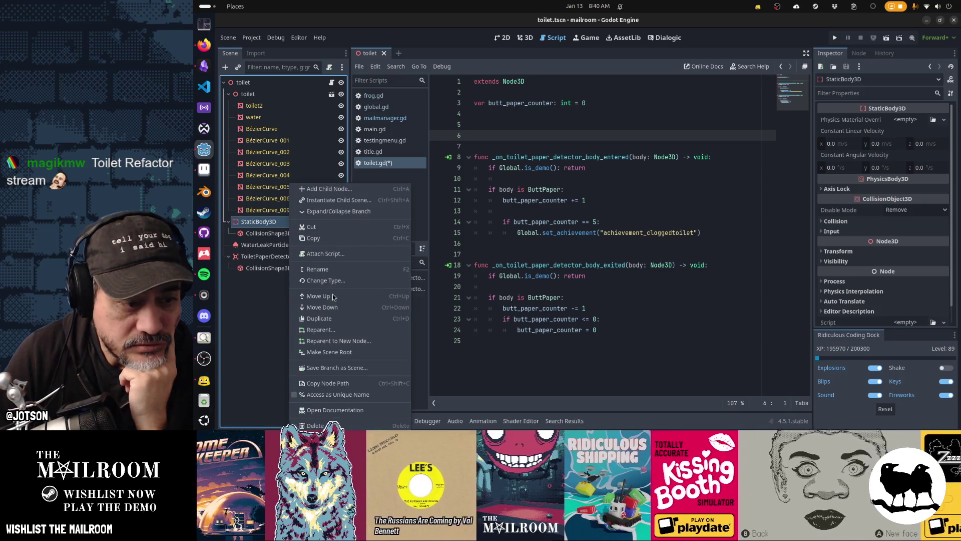
left_click(345, 353)
mouse_move(262, 120)
left_mouse_down()
mouse_move(262, 108)
mouse_move(261, 235)
mouse_move(274, 252)
left_mouse_up()
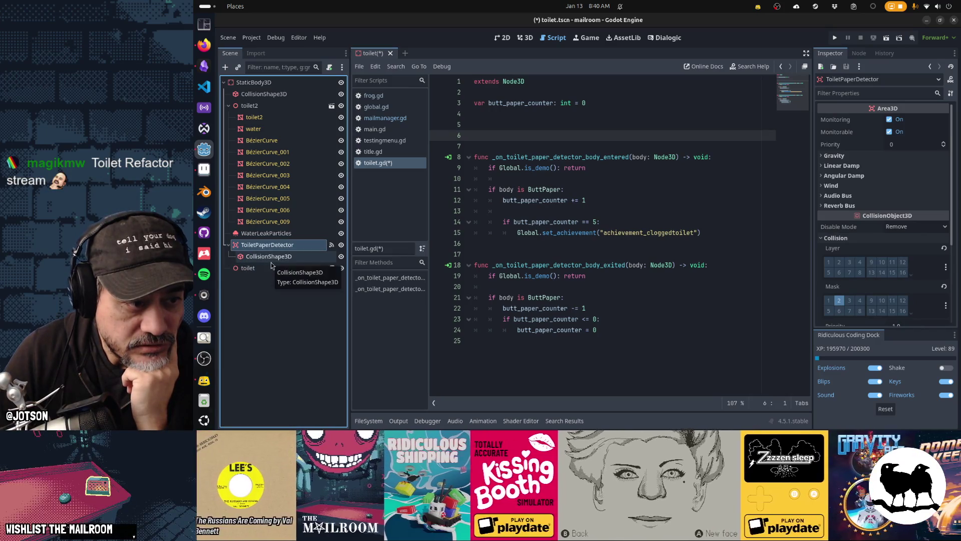
left_click(260, 270)
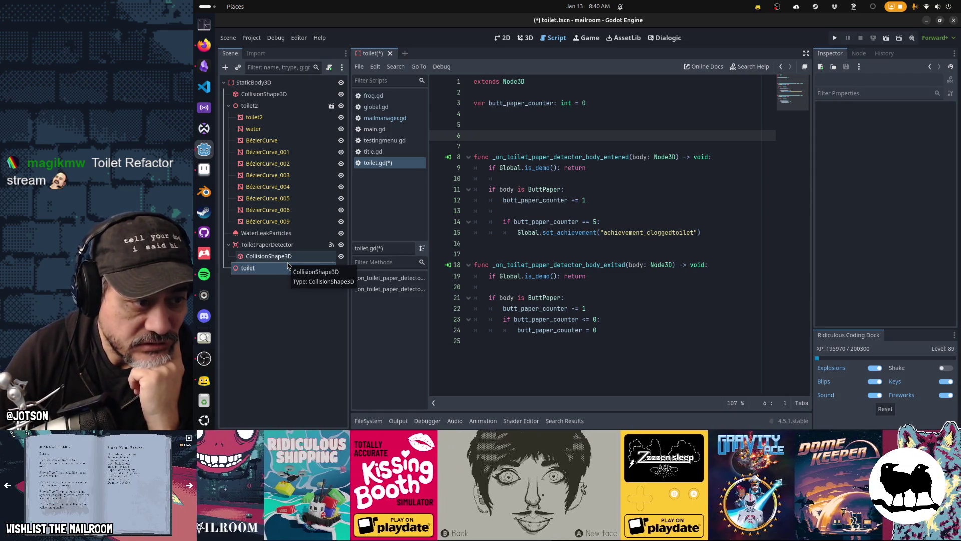
key("Delete")
key("Return")
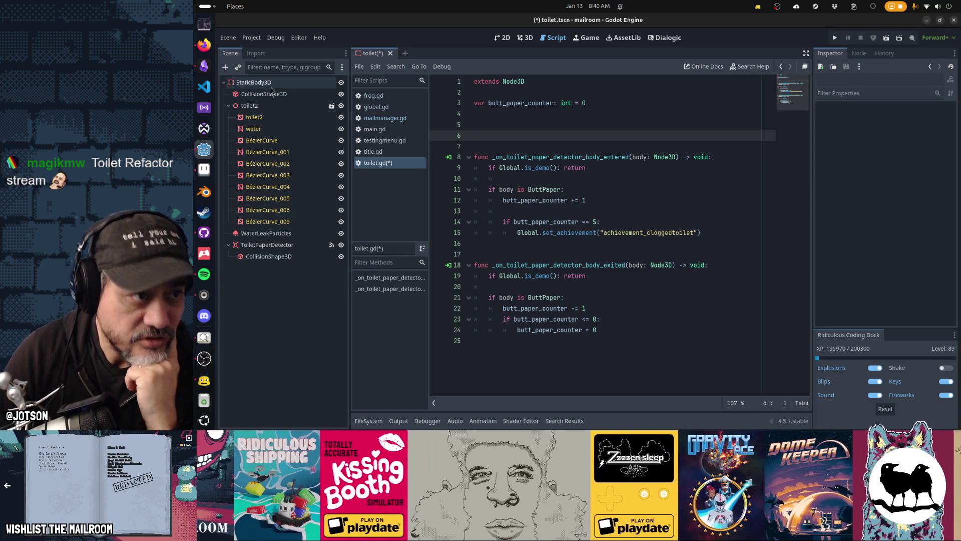
Rename the new root to toilet, save the scene, and attach toilet.gd to it.
double_click(270, 84)
type("let")
key("Return")
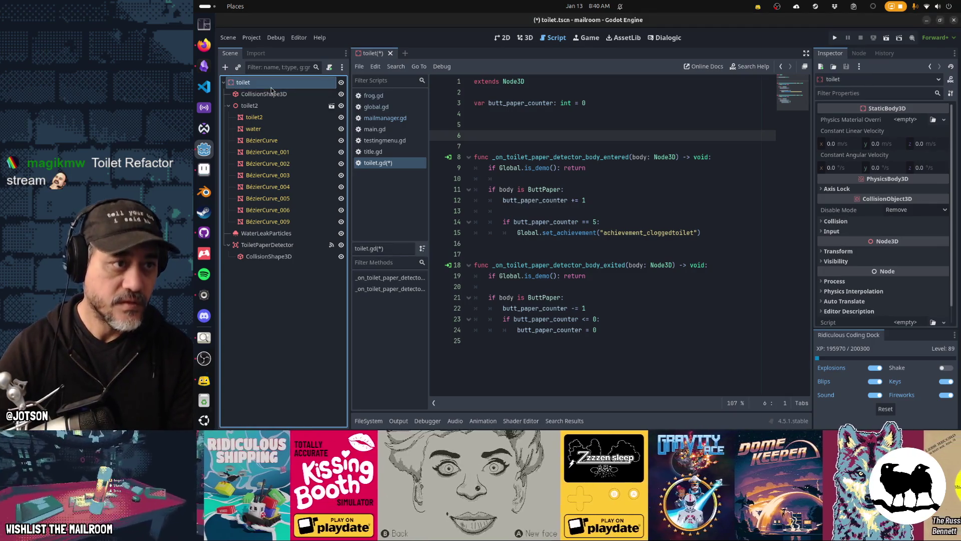
key("ctrl+s")
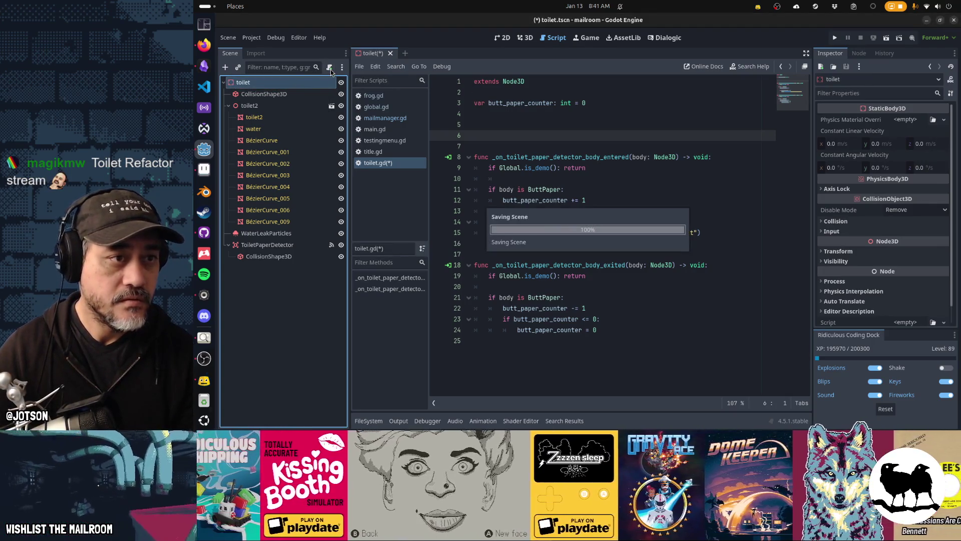
left_click(330, 67)
key("Return")
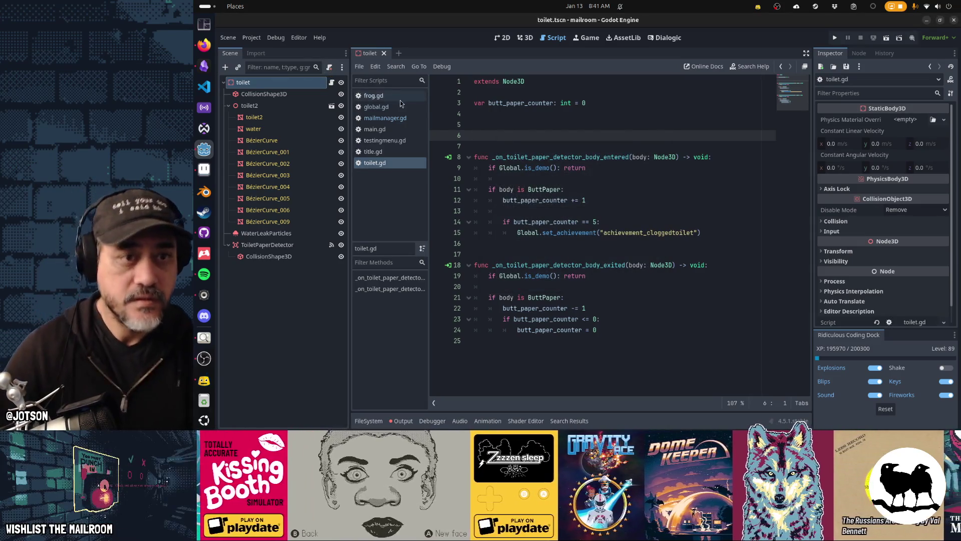
double_click(513, 82)
Change toilet.gd's base class from Node3D to StaticBody3D.
type("Static")
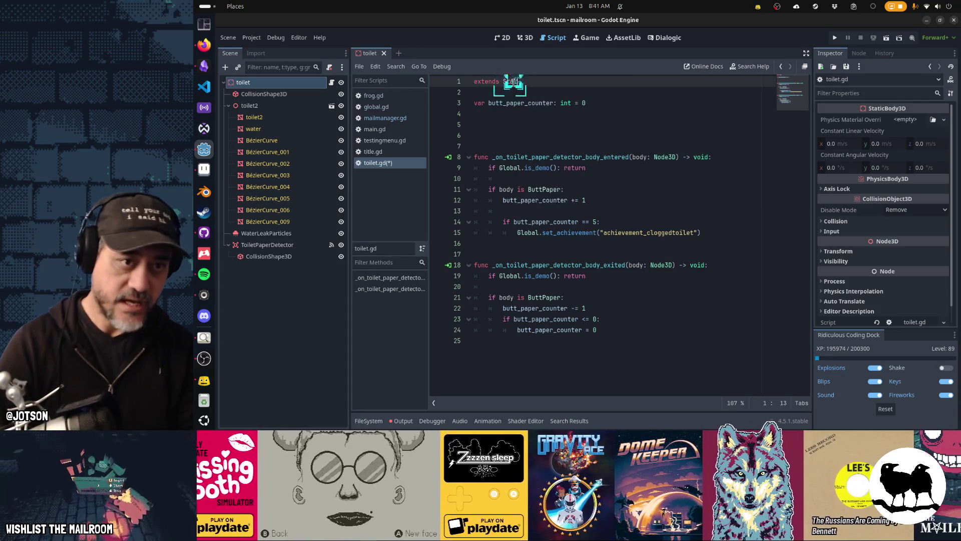
key("Return")
type("od")
key("Home")
key("BackSpace")
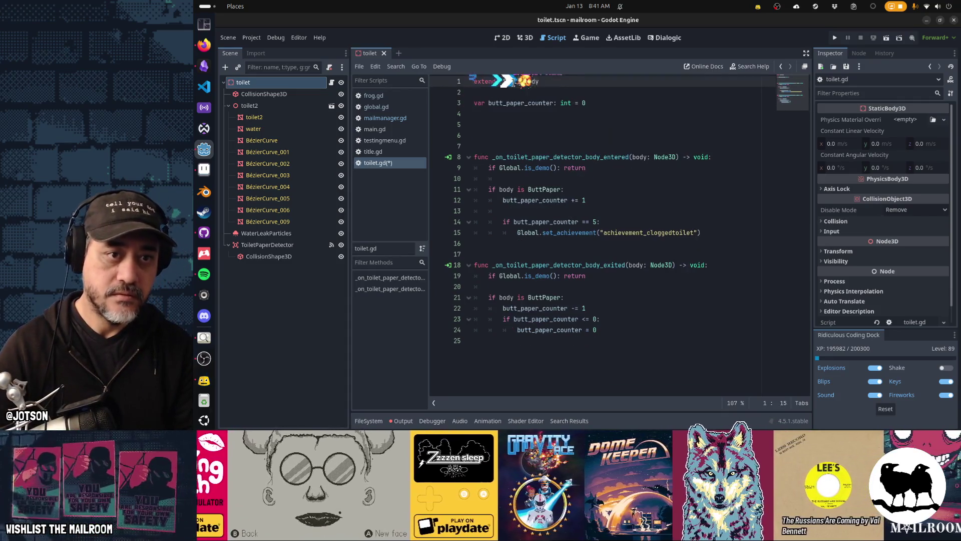
Add func get_interactions() -> Array[Action] returning an empty array, and save.
key("Down")
key("Down")
key("Down")
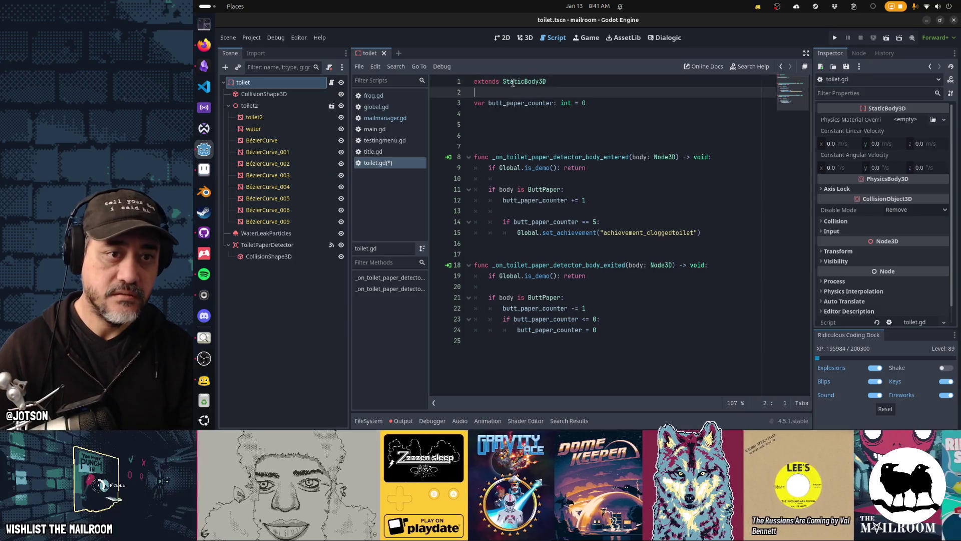
key("Return")
type("func get")
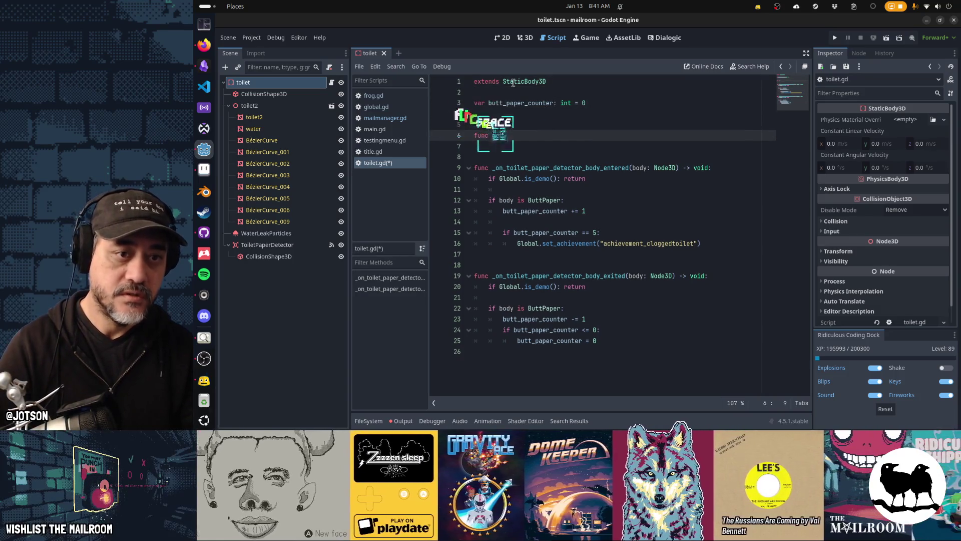
type("_interactions() -> Array[Action")
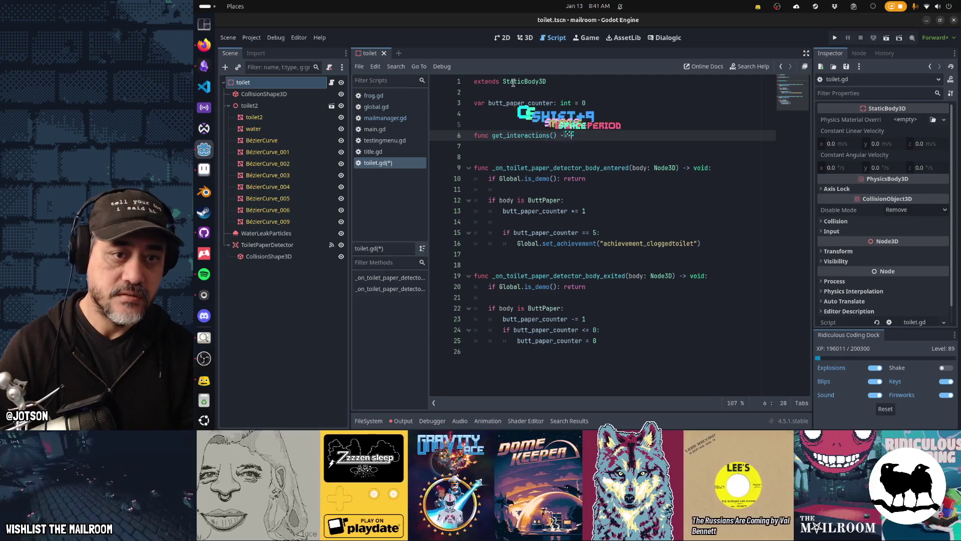
type("]:")
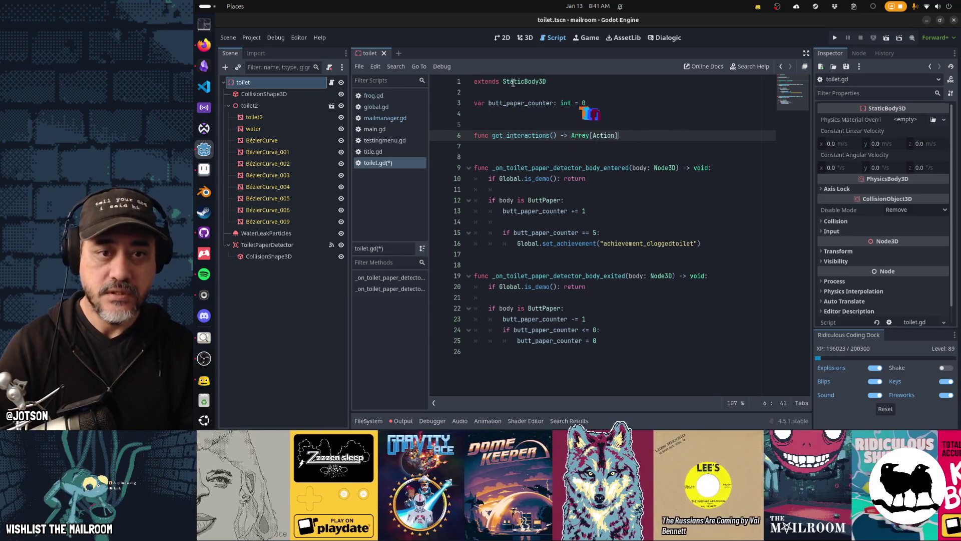
key("Return")
type("return")
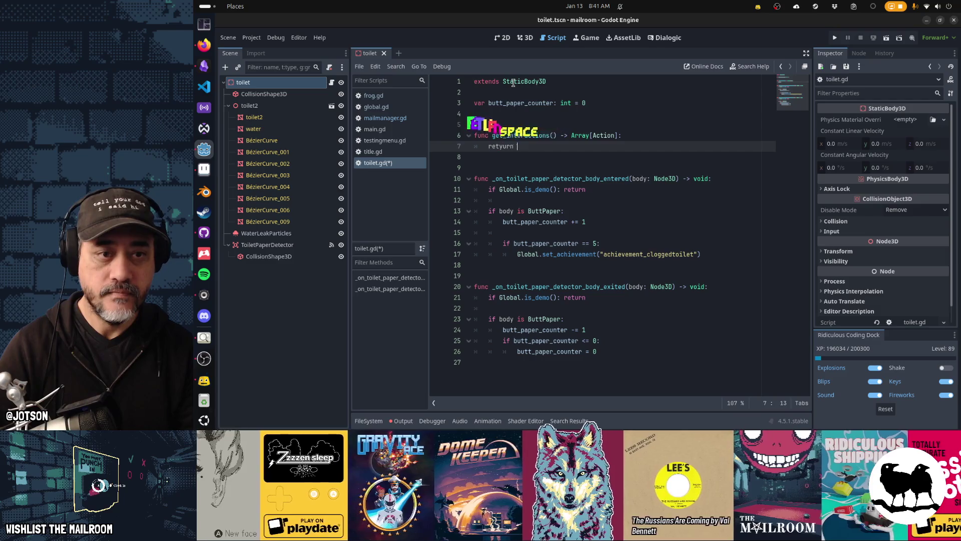
type(" [")
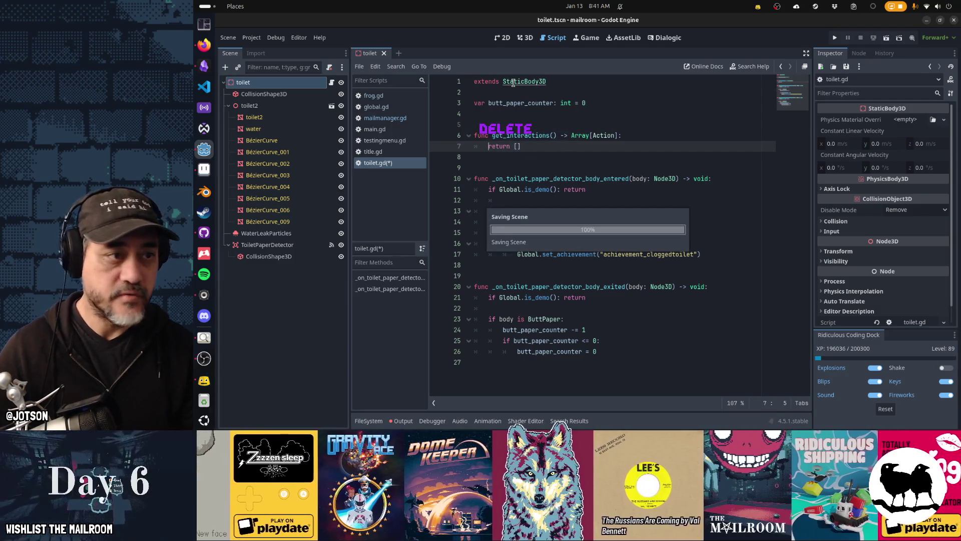
key("ctrl+s")
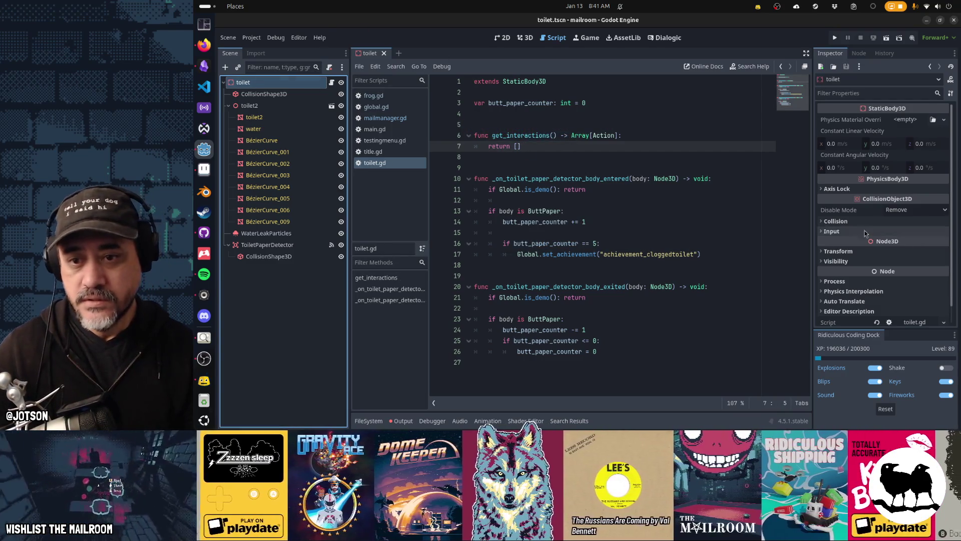
Create flushact = Action.new("Action.Flush", flush, "primary") and return it from get_interactions.
left_click(854, 224)
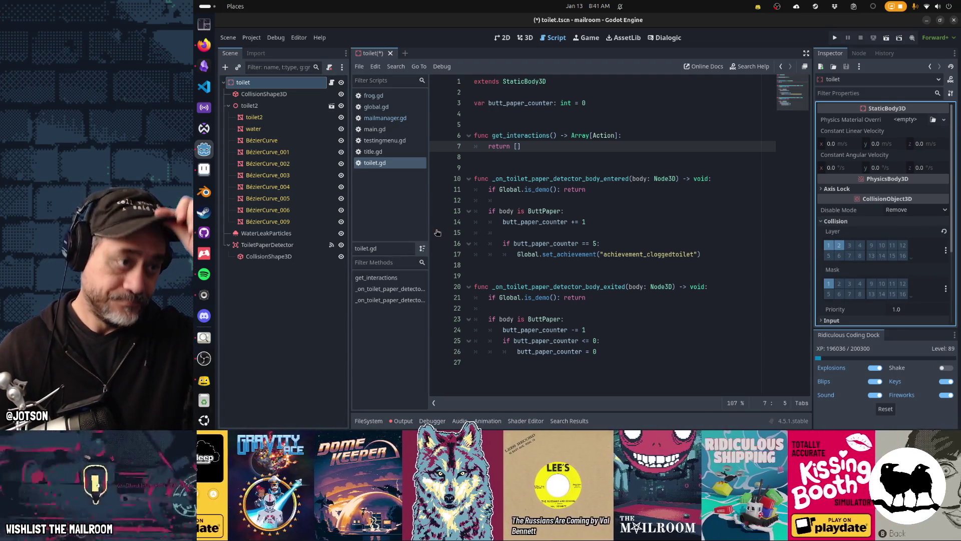
key("Up")
key("End")
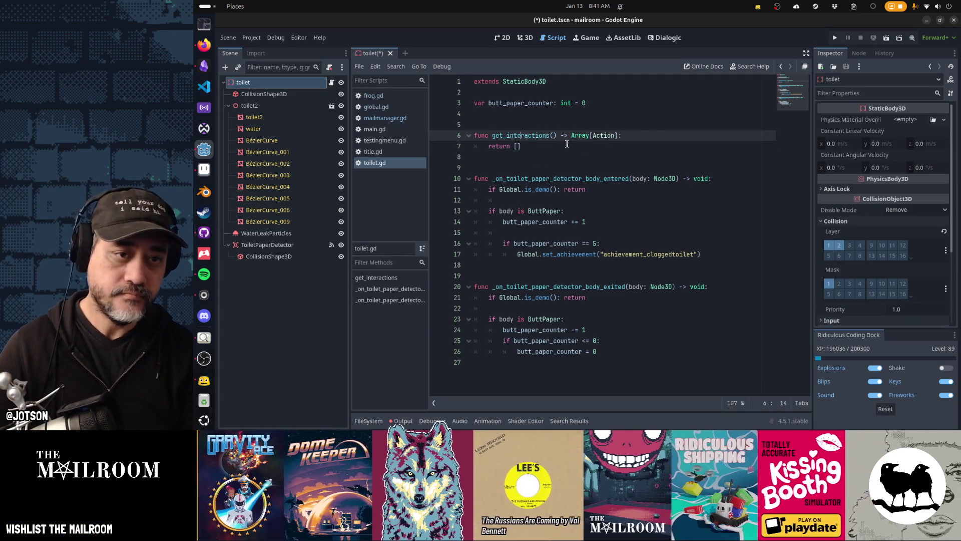
key("Return")
type("var flus")
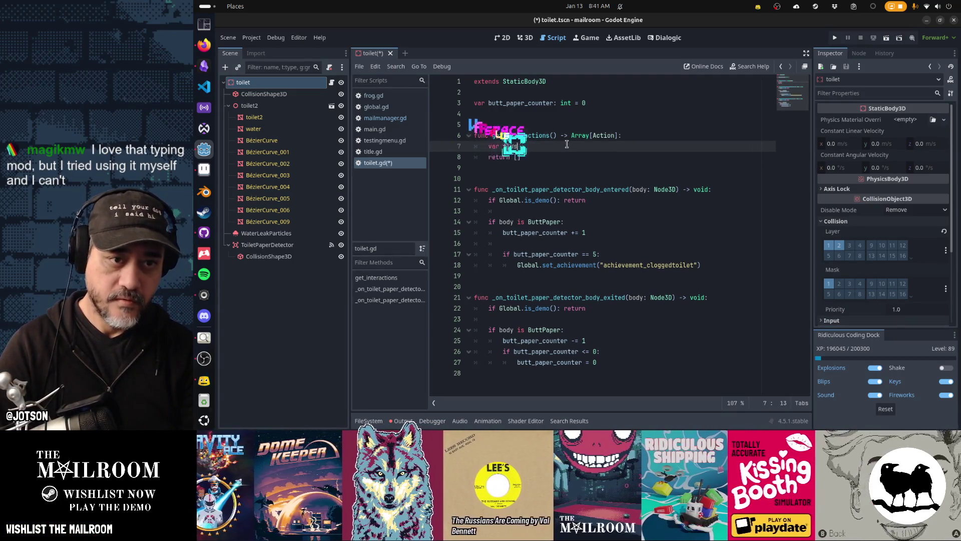
type("hact = Action.new(\"Action.F")
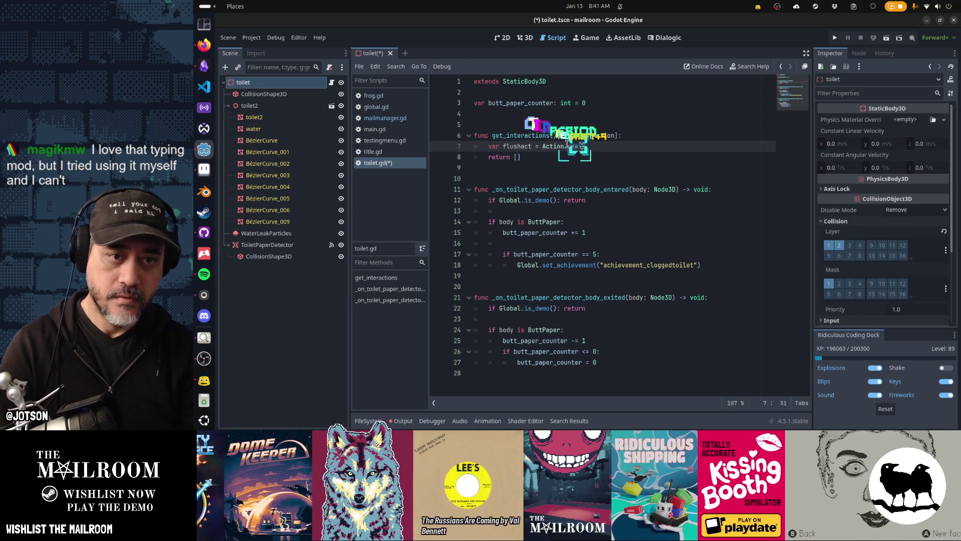
type("lush\", fl")
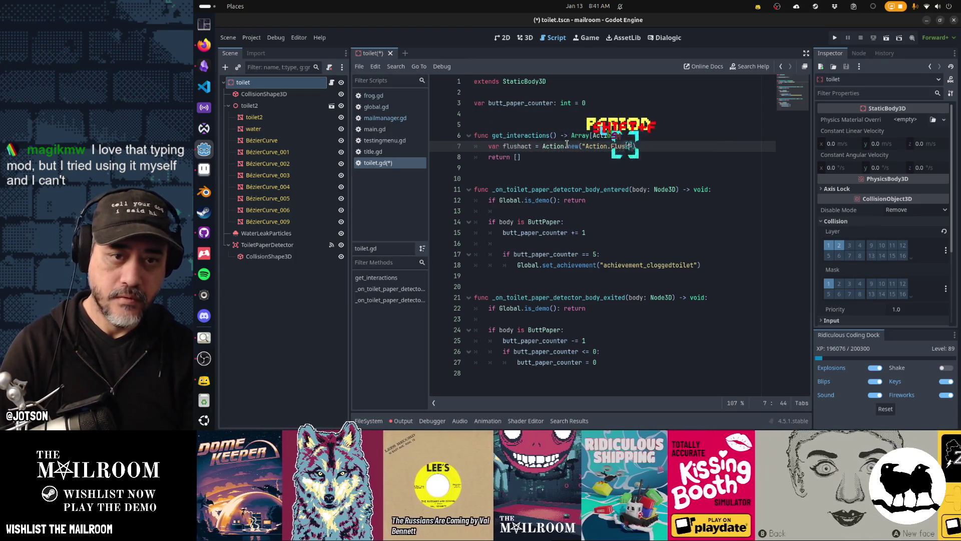
type("ush")
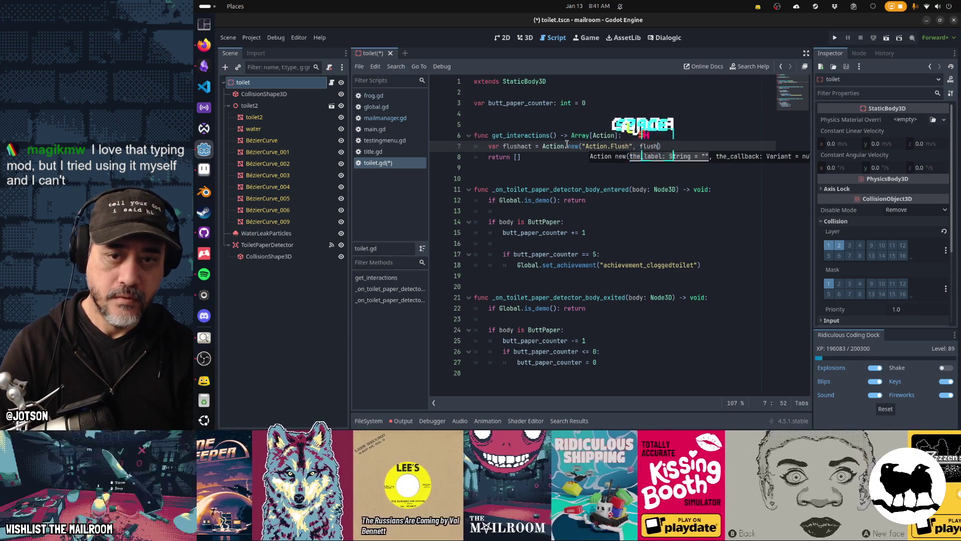
type(", ")
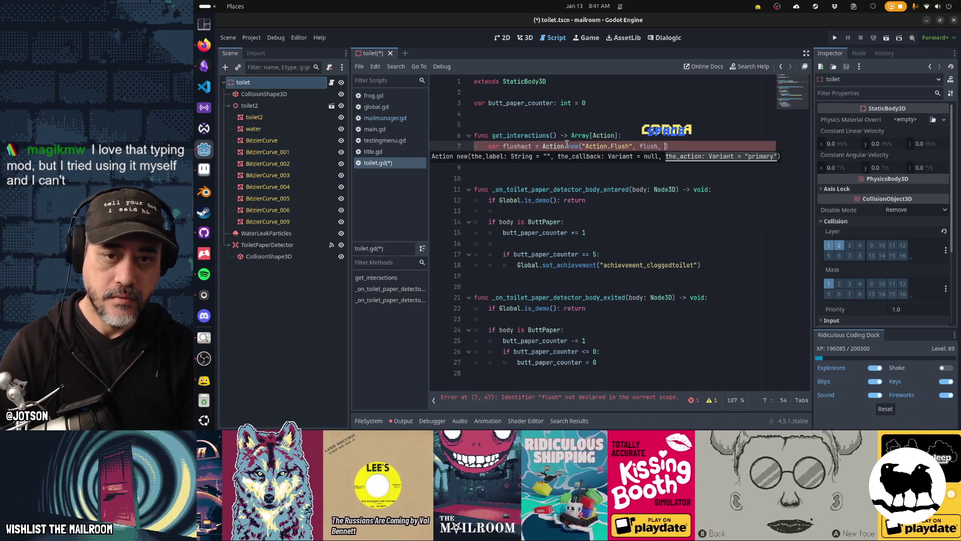
type("\"primary")
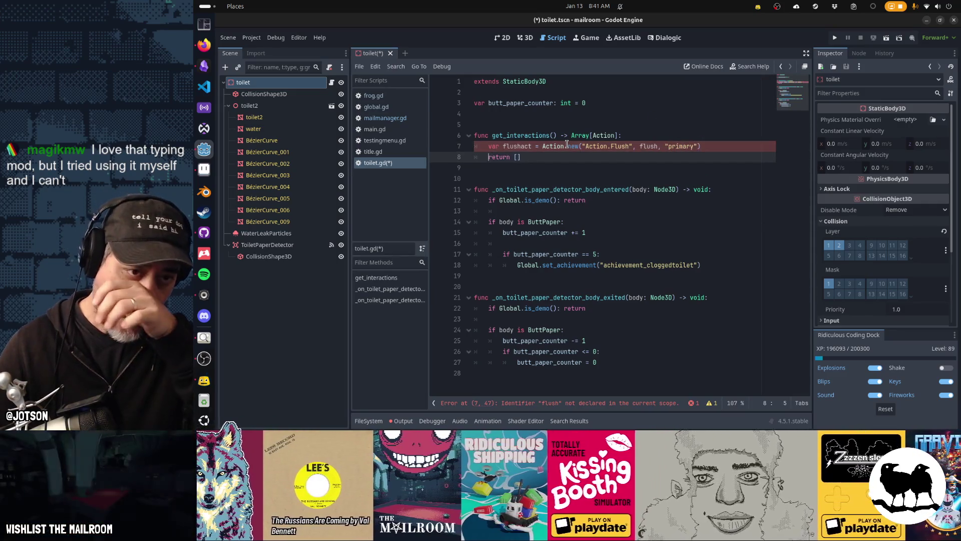
key("Down")
key("Left")
type("flushact")
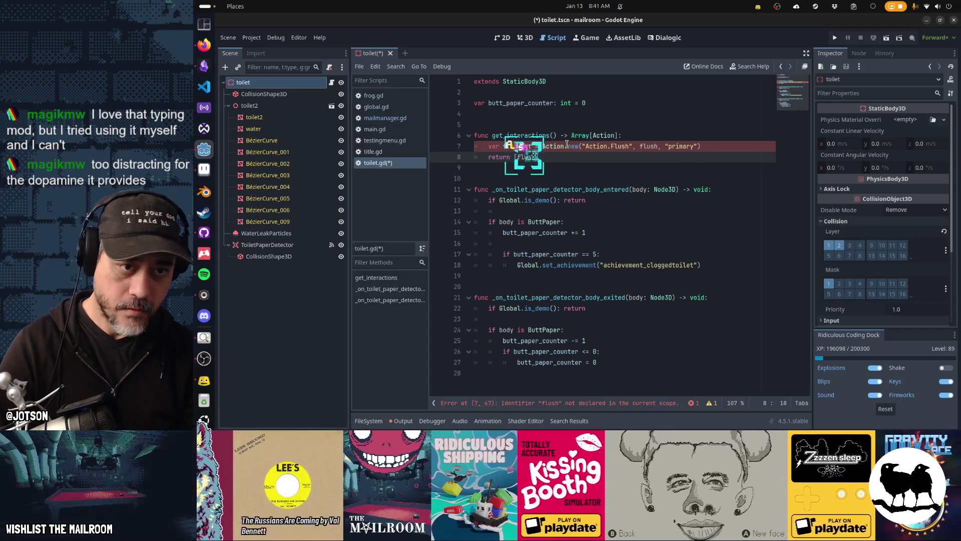
Add a flush() -> void function printing "fluuuush" and save toilet.gd.
key("Up")
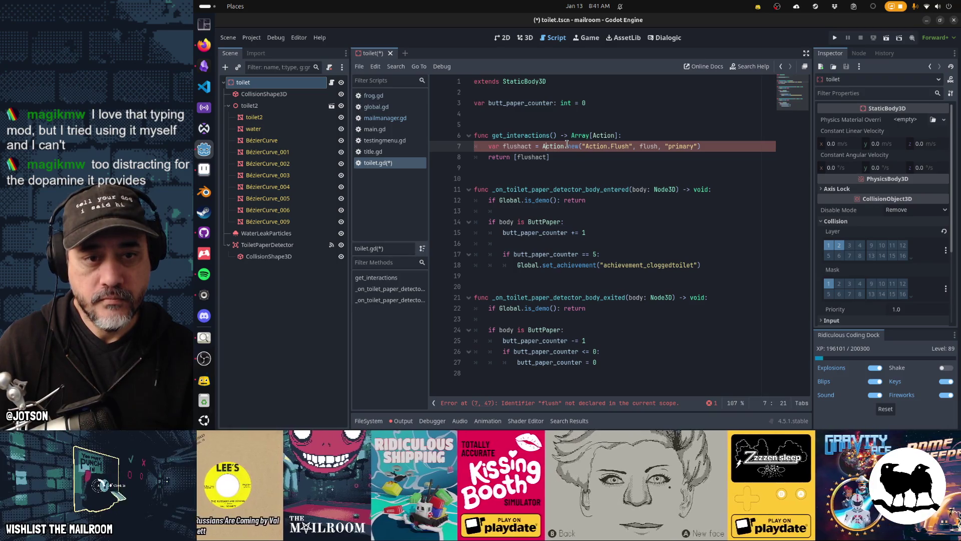
key("Down")
key("Down")
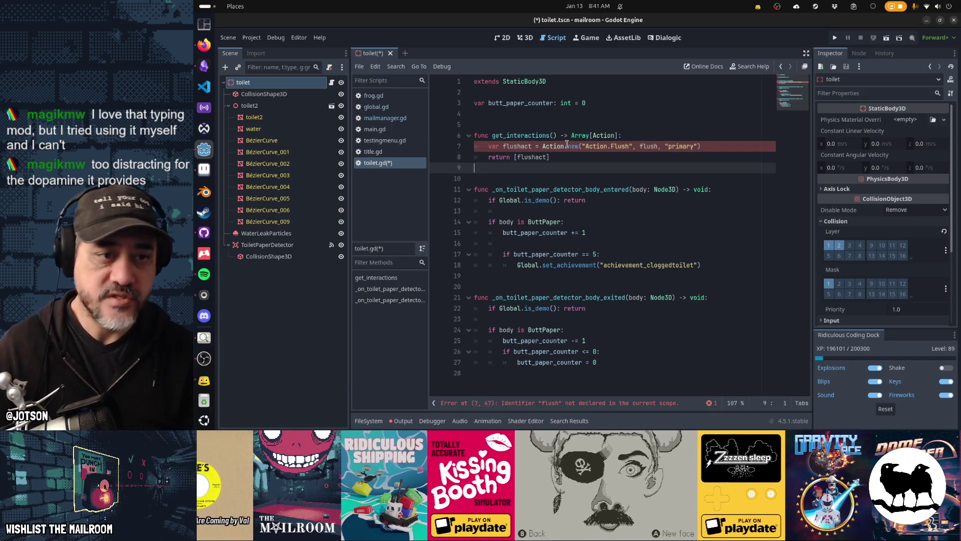
key("shift+Return")
key("shift+Return")
type("func flush()")
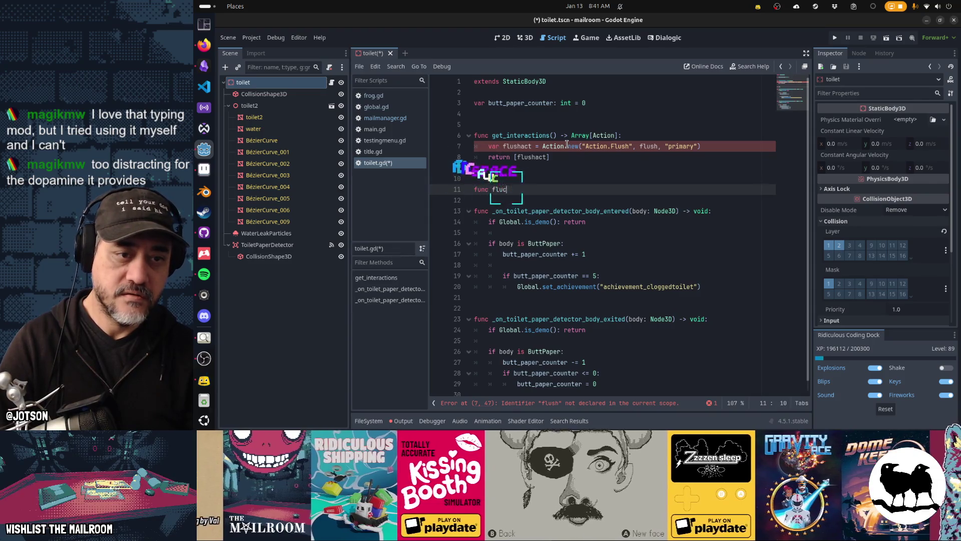
type(" -> void:")
key("Return")
type("print(\"flush\"")
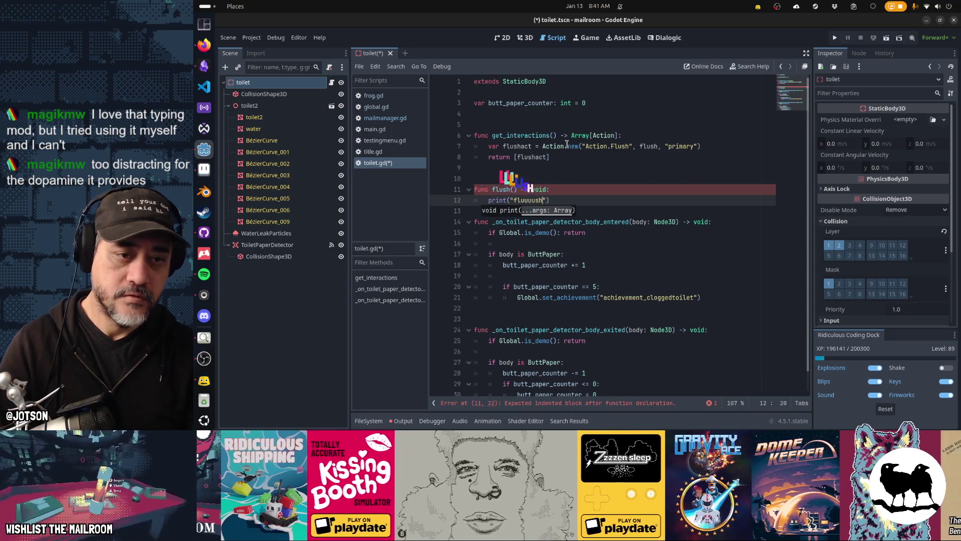
key("Return")
key("ctrl+s")
key("Down")
key("Down")
key("Down")
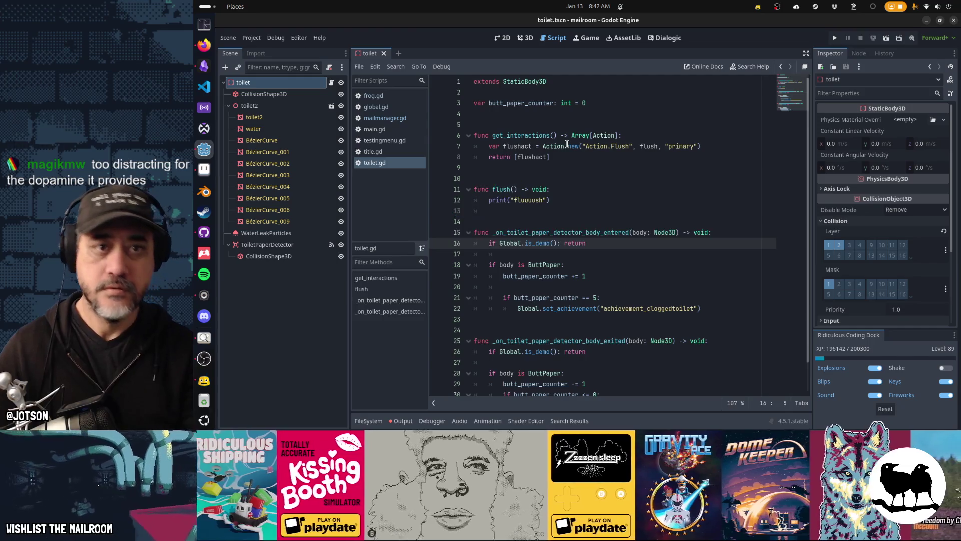
Switch to the Game view and enable running the game embedded in the editor.
left_click(586, 38)
left_click(592, 66)
left_click(607, 88)
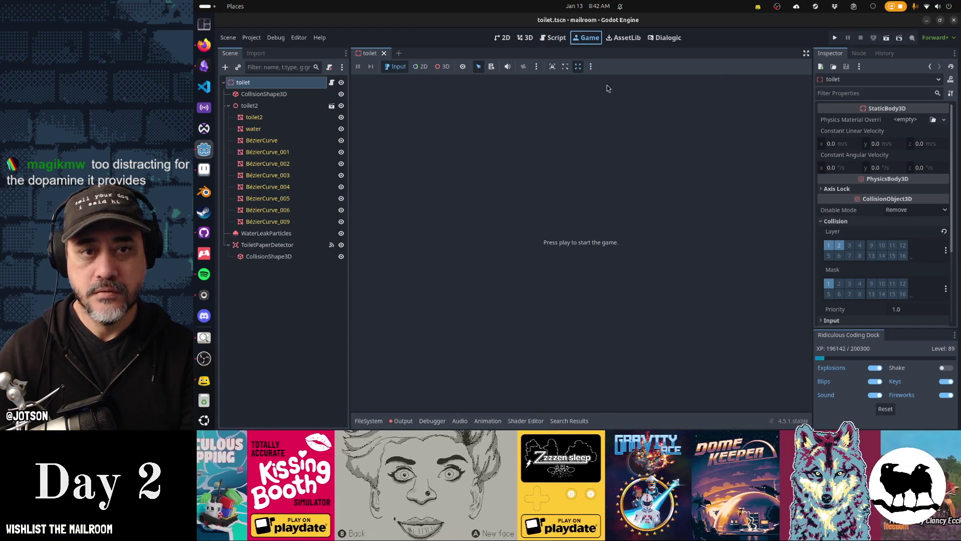
Run the game, flush the toilet, pause, and confirm "fluuuush" appears in the Output log.
key("F5")
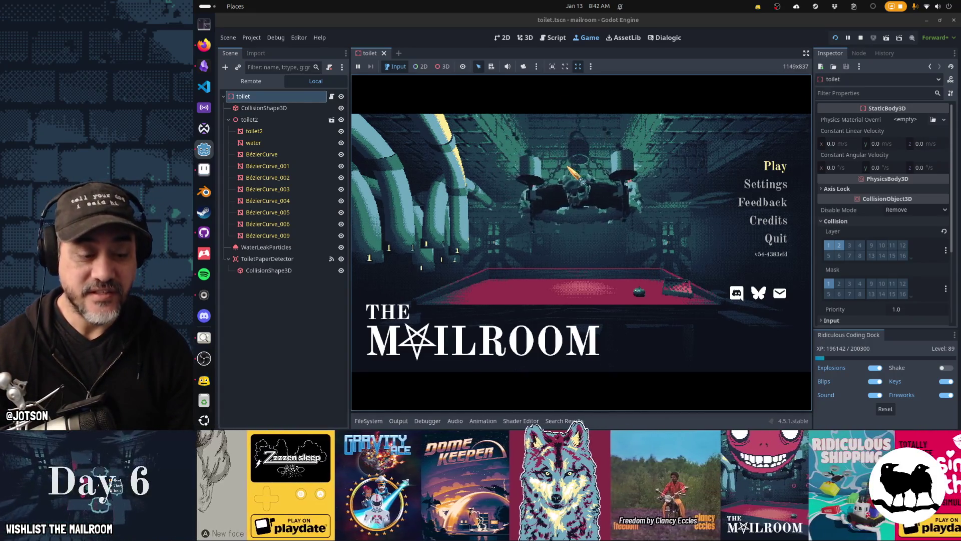
key("Return")
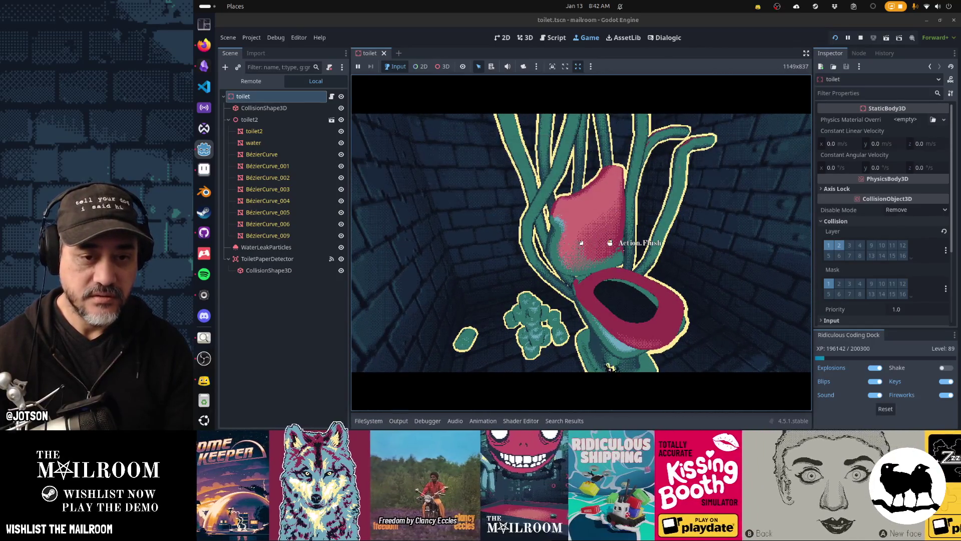
key("Escape")
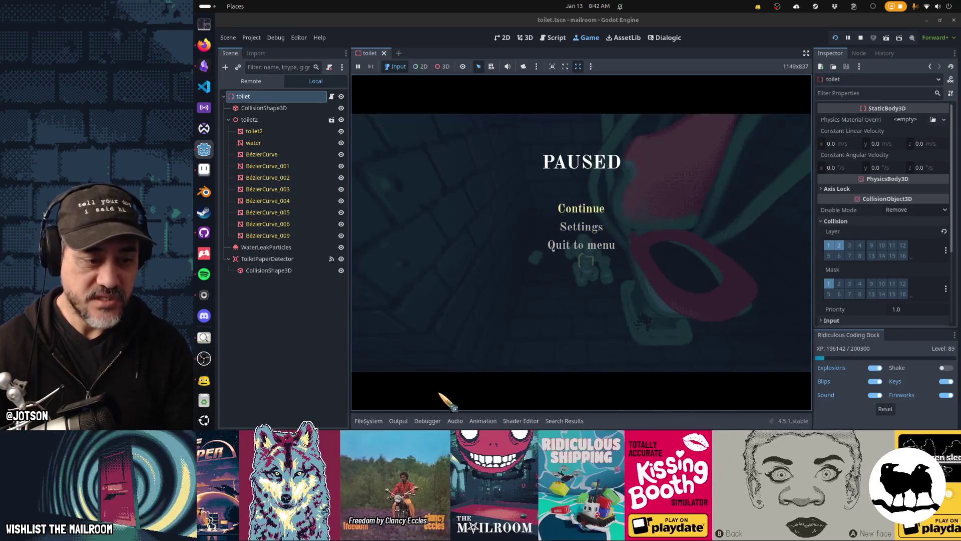
left_click(398, 421)
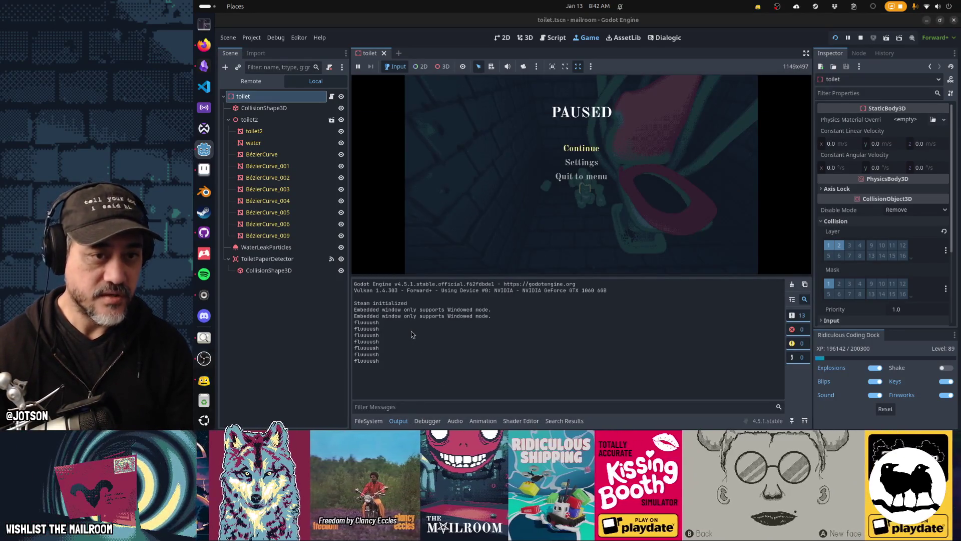
left_click(557, 40)
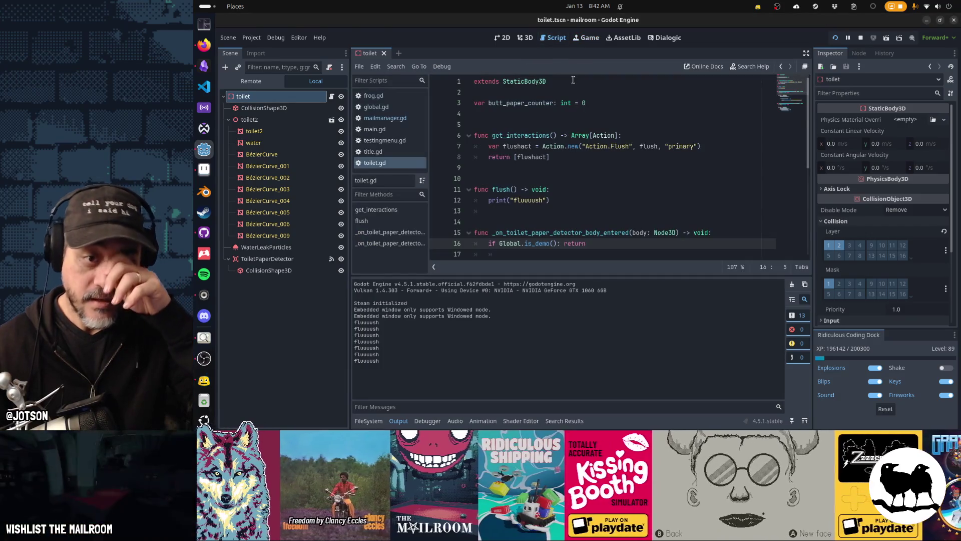
Add flushact.timer = 2 under the flushact line and save toilet.gd.
left_click(611, 146)
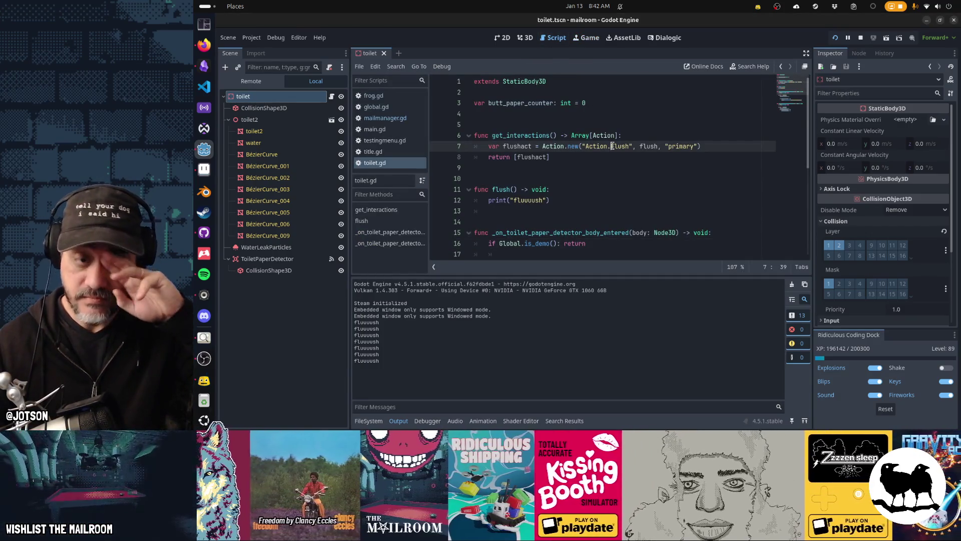
key("ctrl+Return")
type("flush")
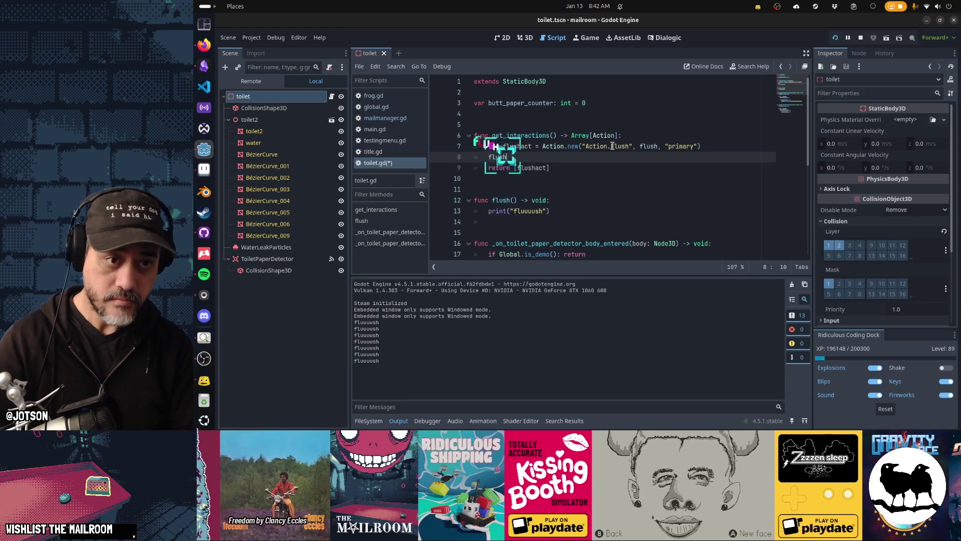
type("act.timer = 2")
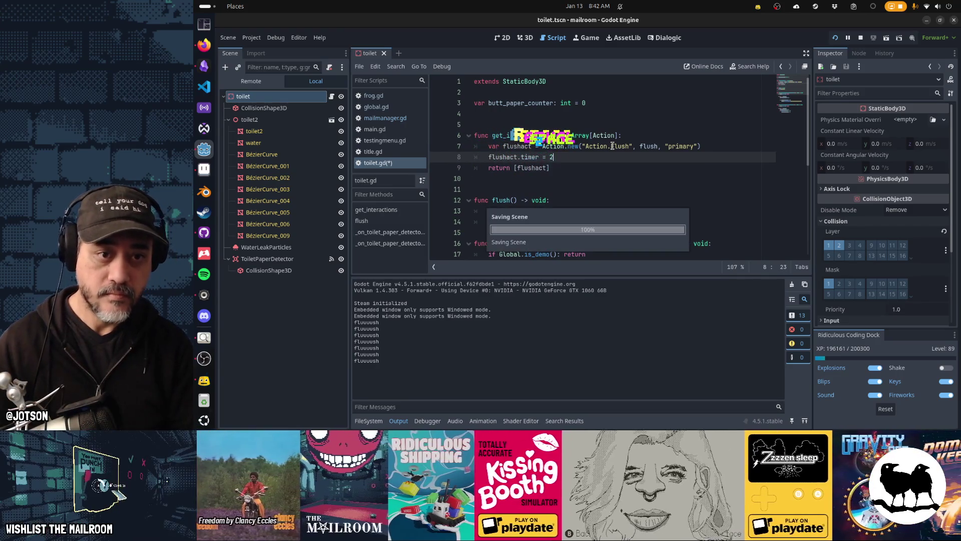
key("ctrl+s")
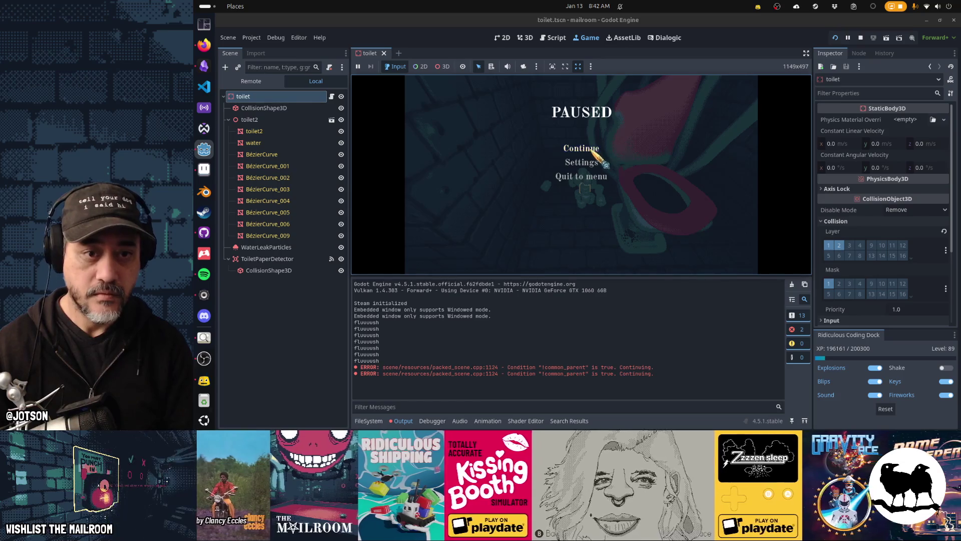
Resume the game, hold Flush on the toilet to test the timed action, then pause.
left_click(592, 148)
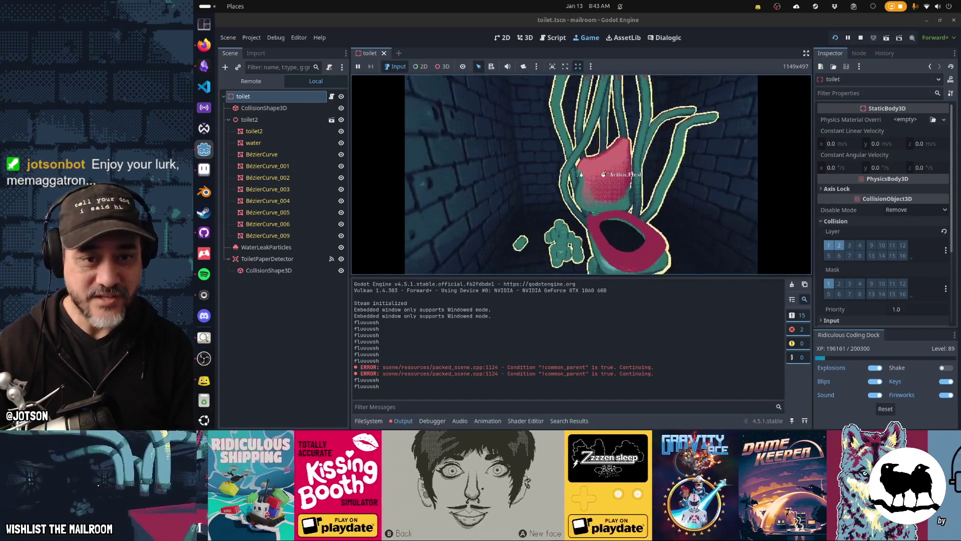
left_click(582, 175)
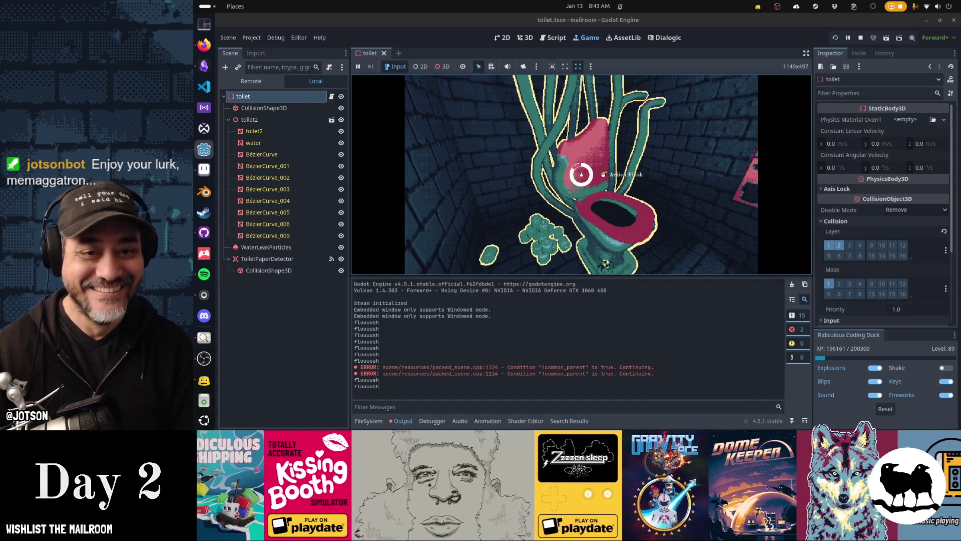
key("Escape")
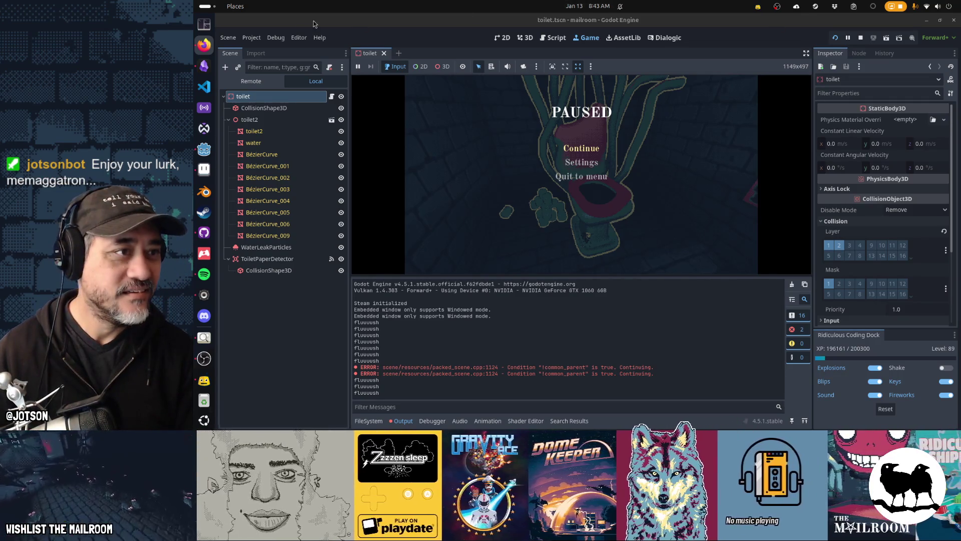
left_click(208, 29)
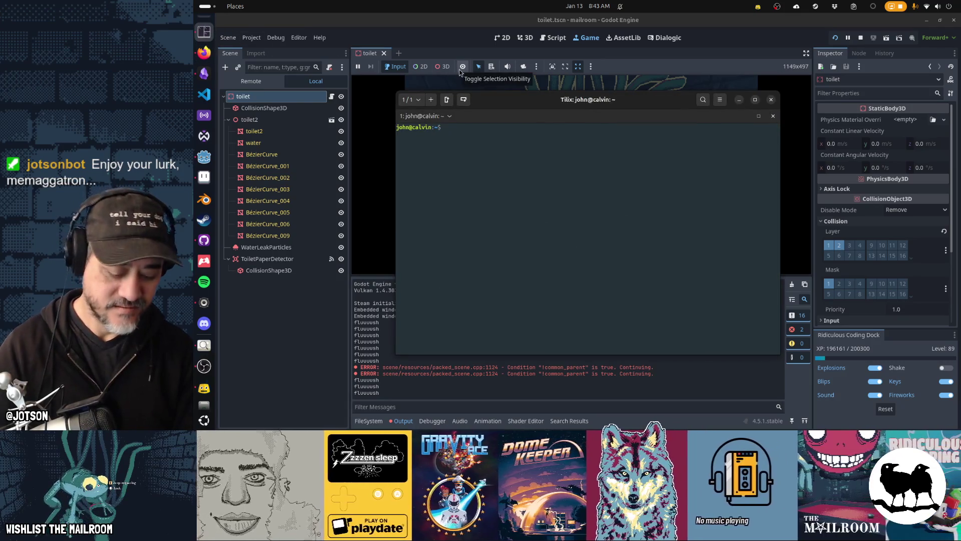
type("cd mailro")
Run movefiles from the mailroom folder to move the localization keys CSV into game/translations.
key("Tab")
key("Return")
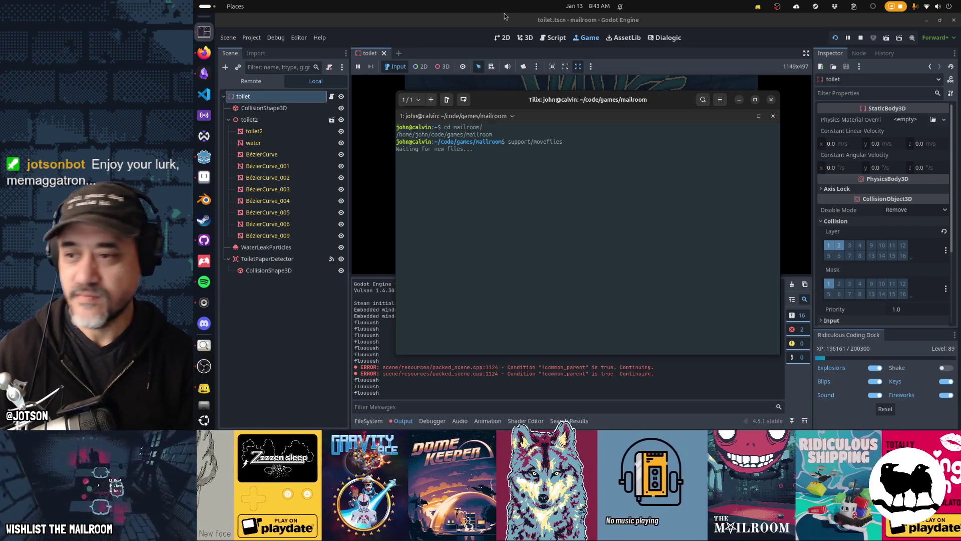
left_click(203, 52)
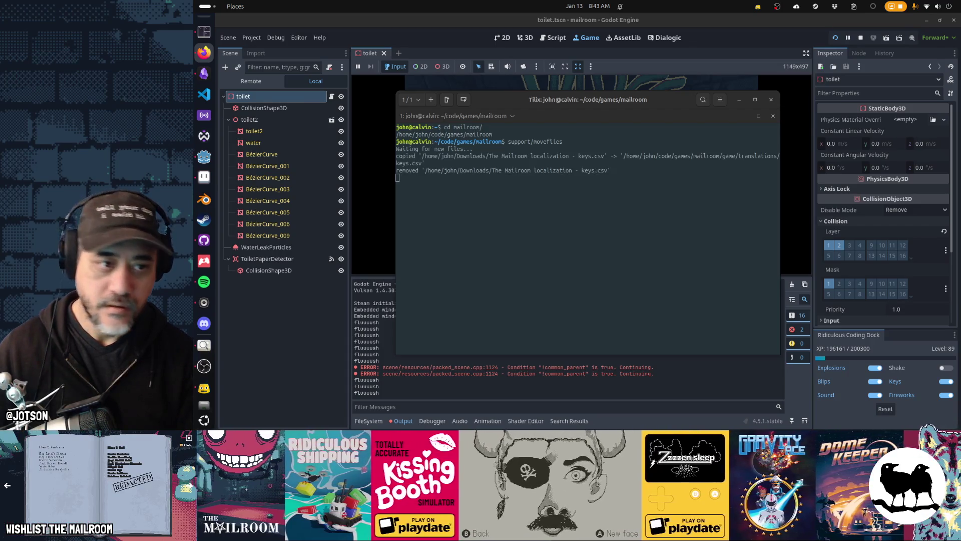
left_click(642, 79)
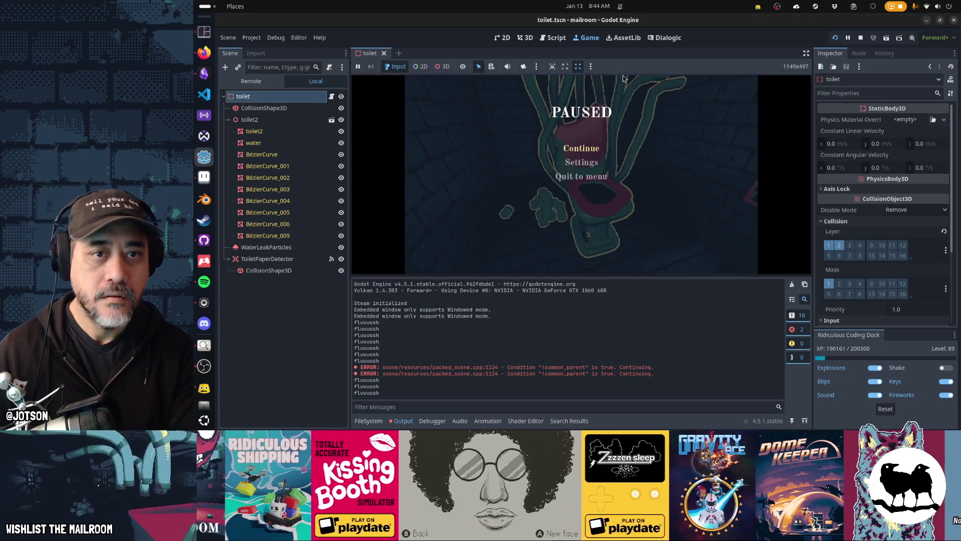
Restart The Mailroom from the title screen, approach the toilet, and hold Flush repeatedly until the ring completes.
key("F5")
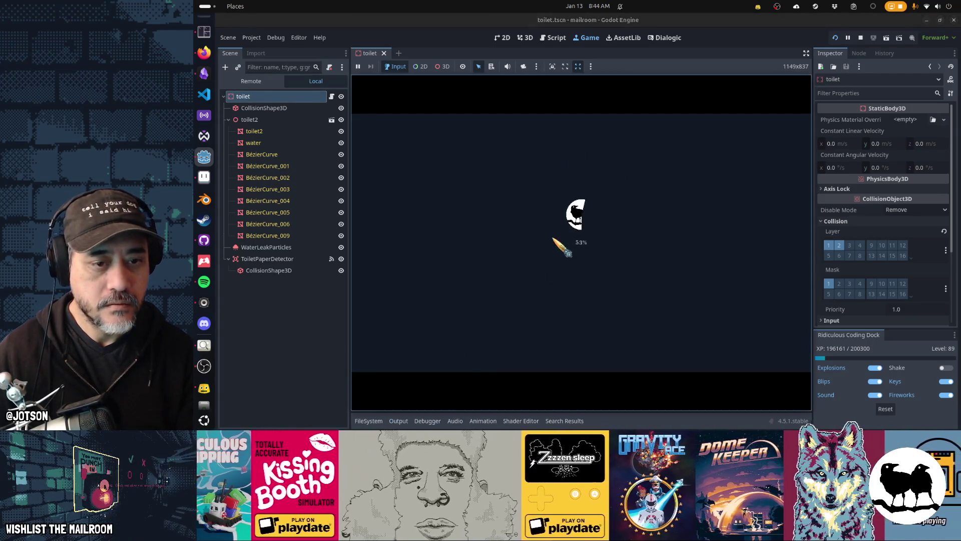
left_click(632, 225)
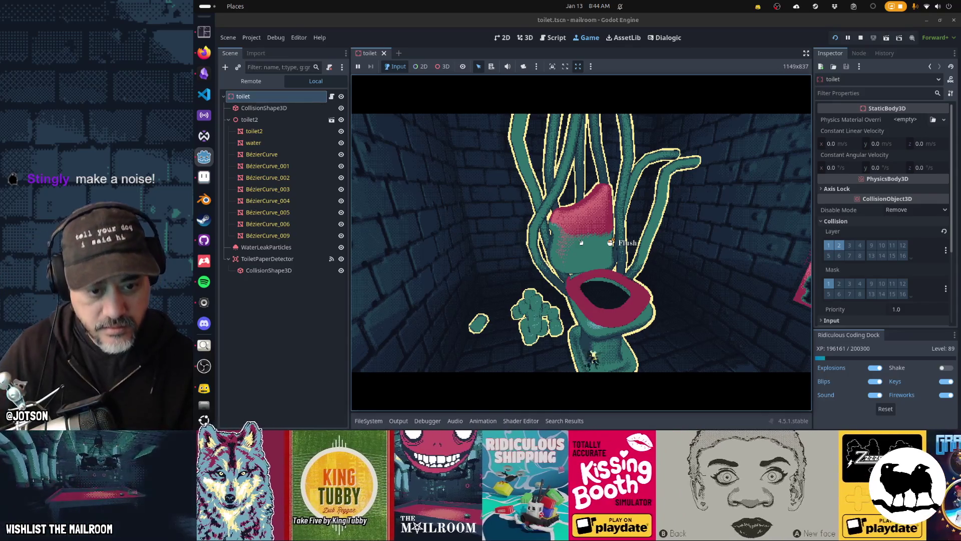
left_click(581, 242)
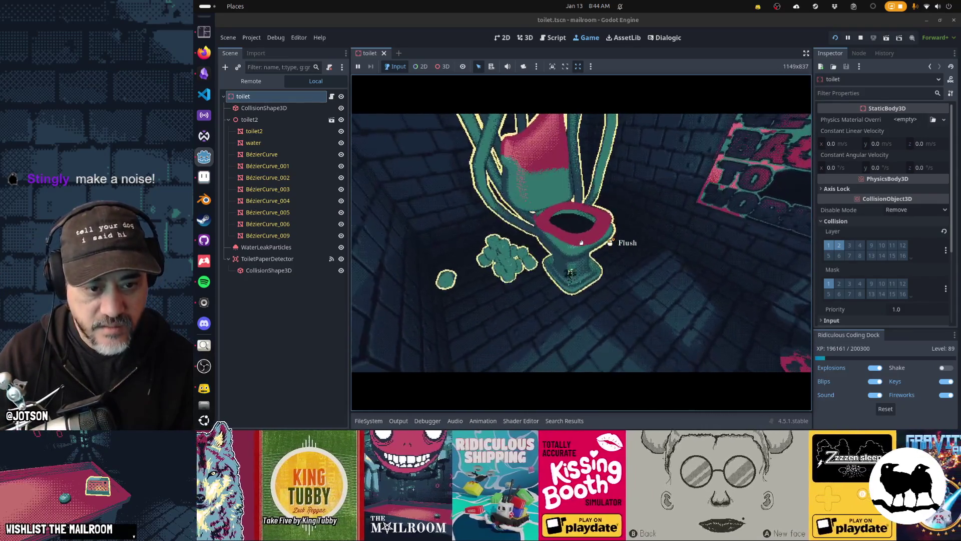
left_click(581, 242)
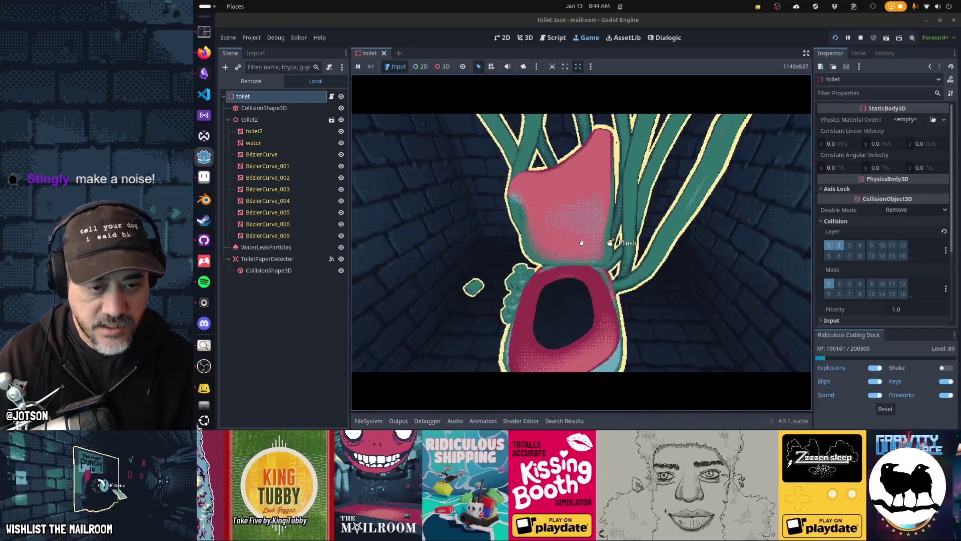
left_click(581, 242)
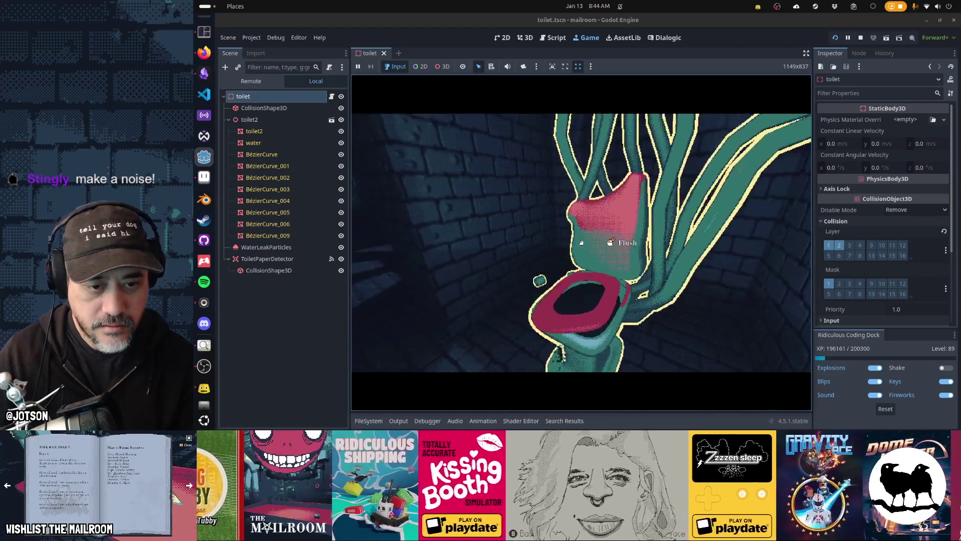
left_click(580, 242)
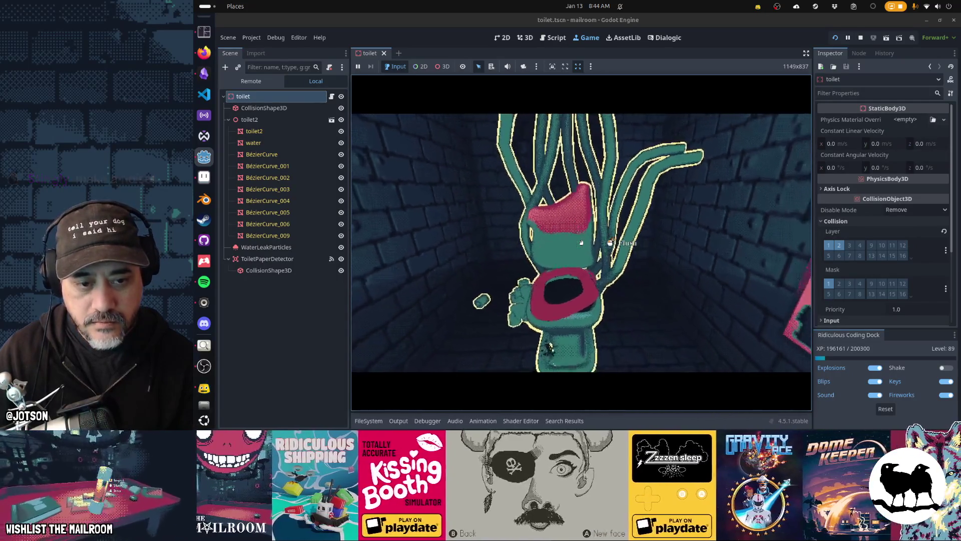
left_click(581, 243)
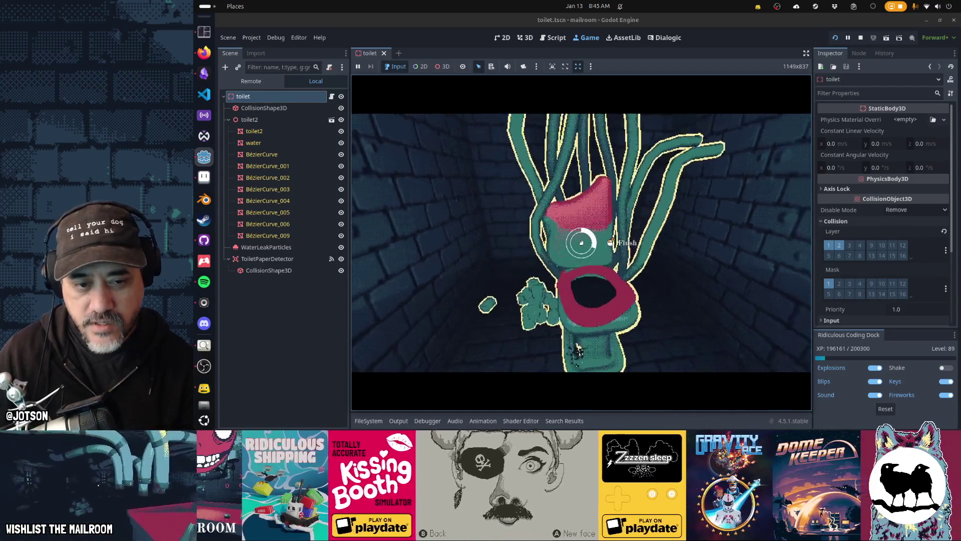
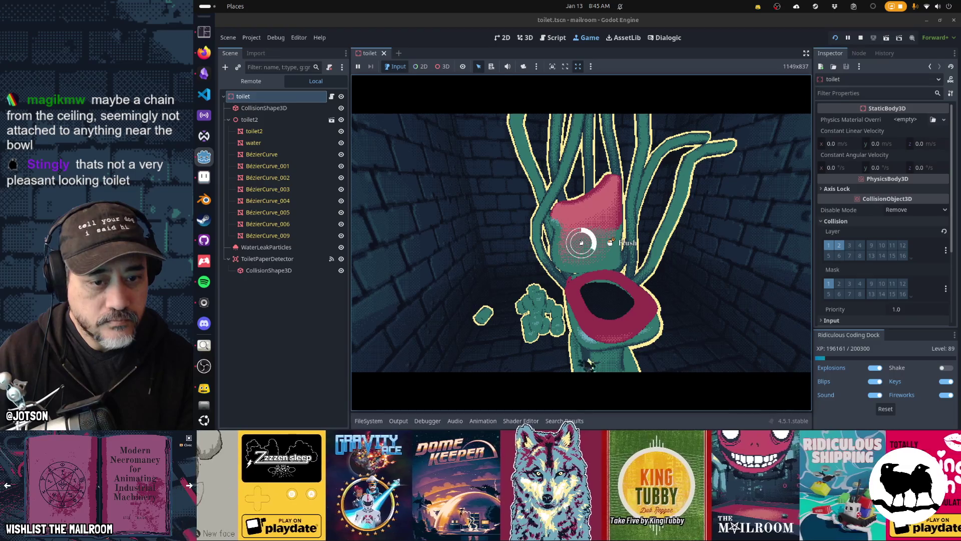
Pause the Godot toilet scene test, switch to Waveform PRO and close the entersecurity edit.
key("Escape")
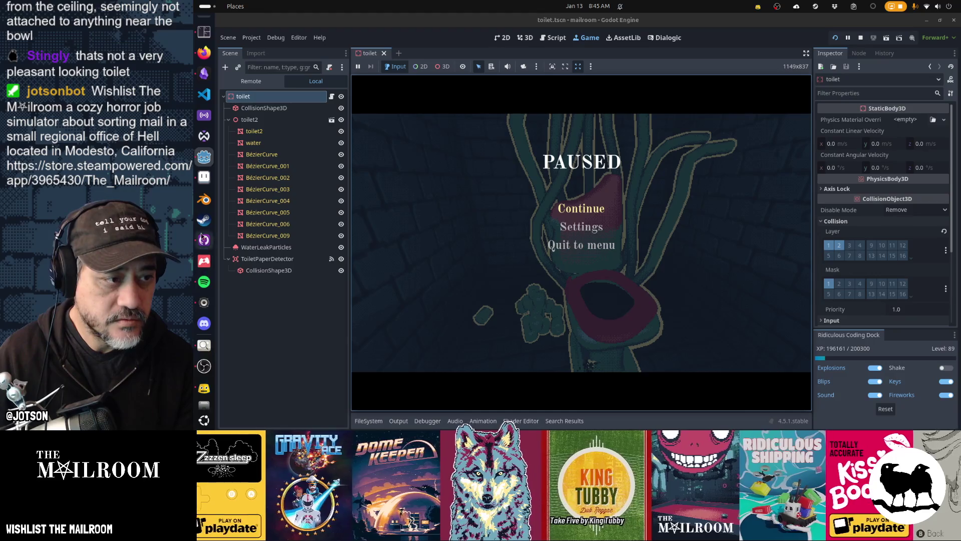
left_click(201, 137)
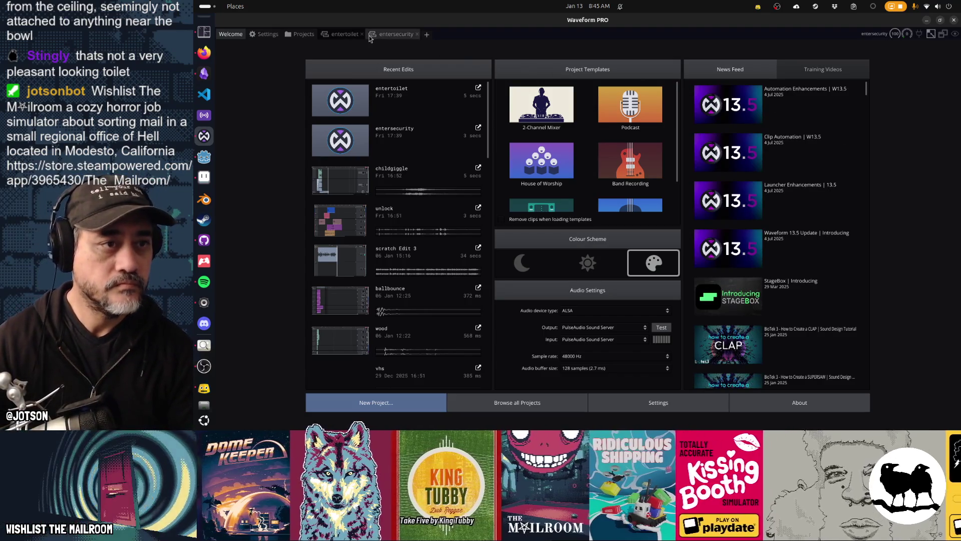
left_click(417, 34)
Close the entertoilet edit, browse the mailroomsounds project's edits, and create a new empty edit.
left_click(362, 34)
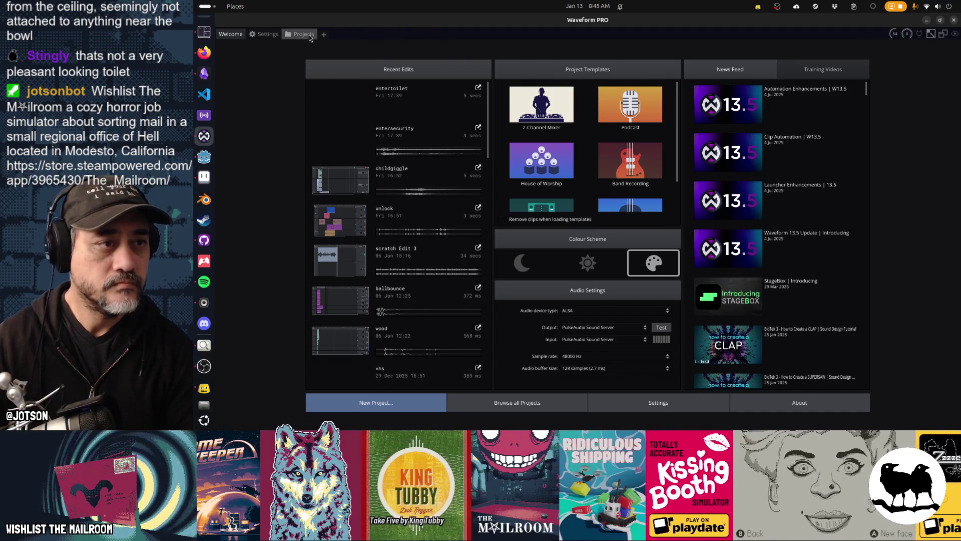
left_click(303, 34)
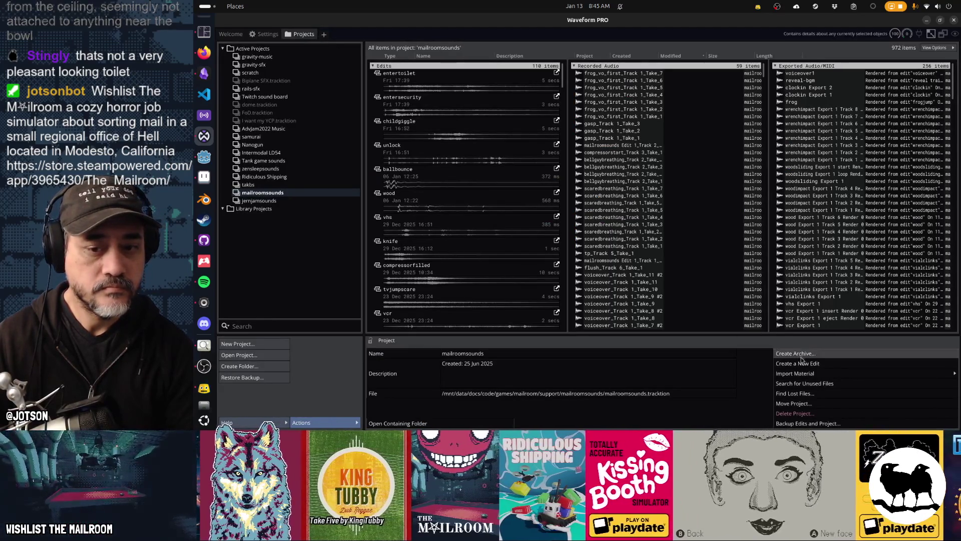
scroll(461, 252, "down", 5)
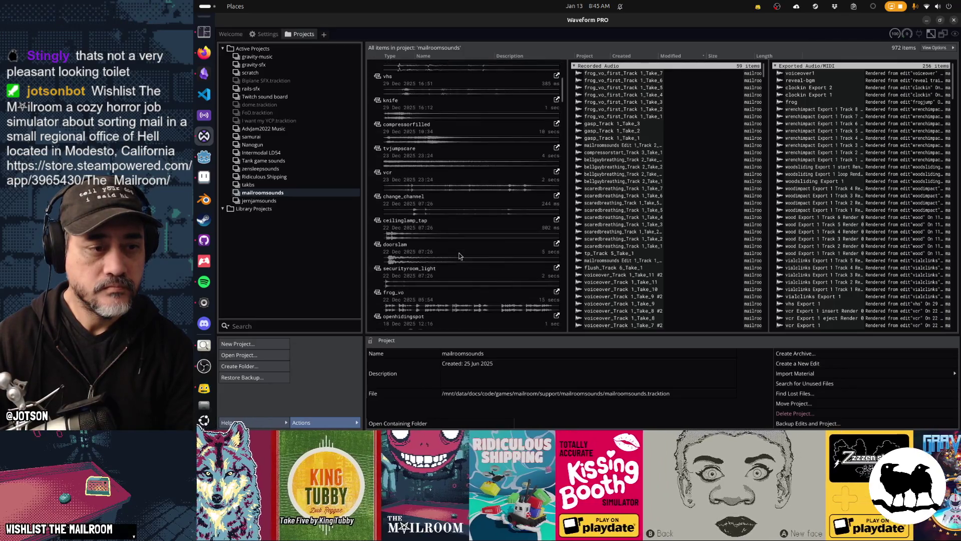
scroll(458, 253, "down", 5)
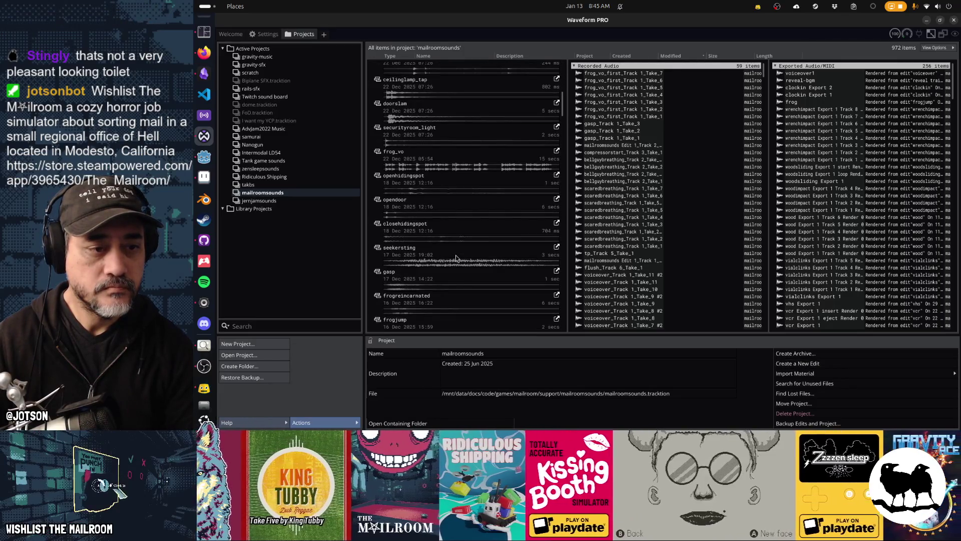
scroll(456, 255, "down", 3)
scroll(456, 255, "down", 1)
scroll(455, 255, "down", 2)
scroll(456, 258, "down", 15)
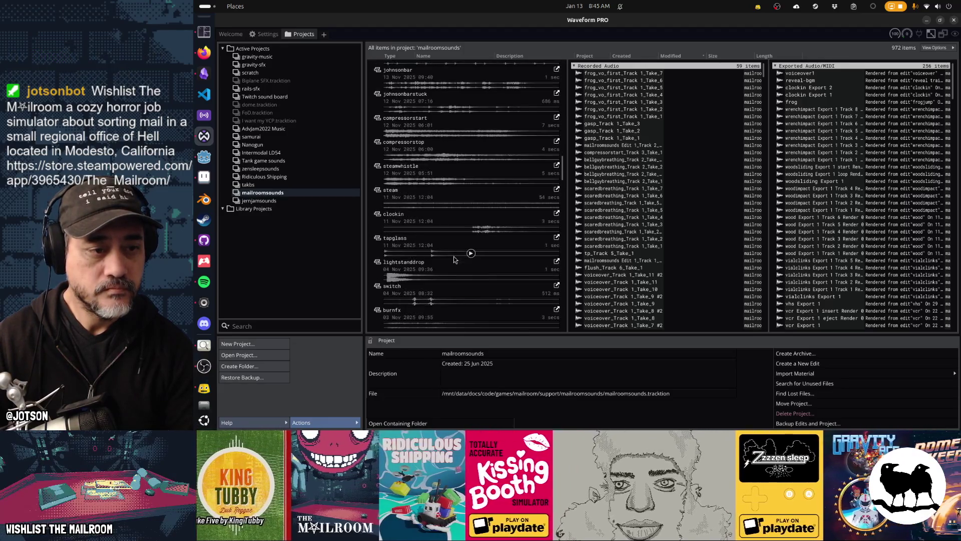
scroll(453, 258, "down", 5)
scroll(454, 258, "down", 5)
scroll(453, 257, "down", 5)
scroll(454, 257, "down", 5)
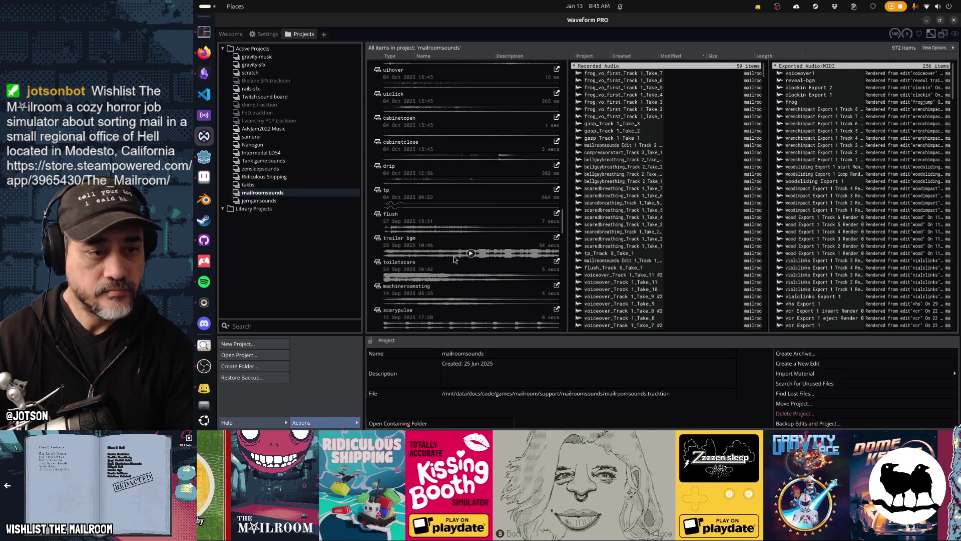
scroll(454, 257, "down", 5)
scroll(453, 257, "down", 5)
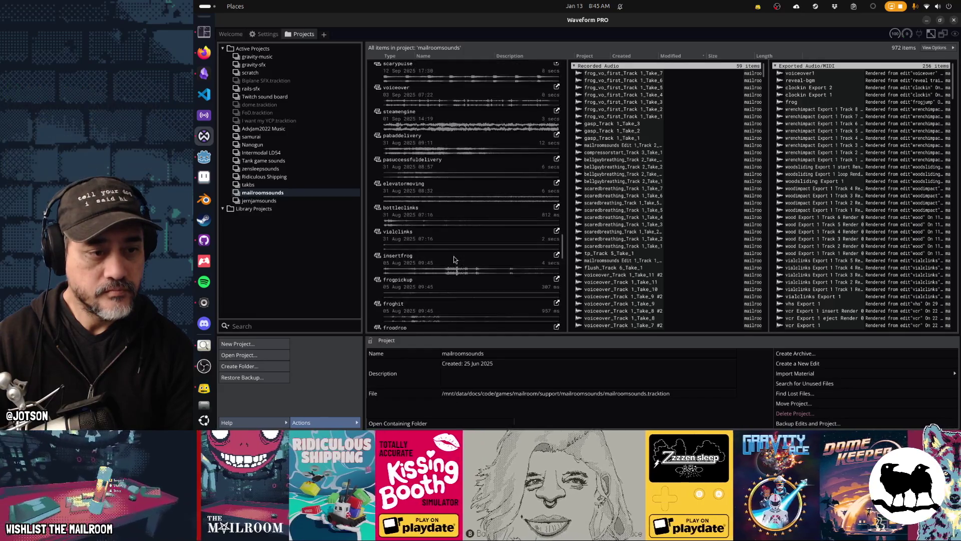
scroll(453, 257, "down", 5)
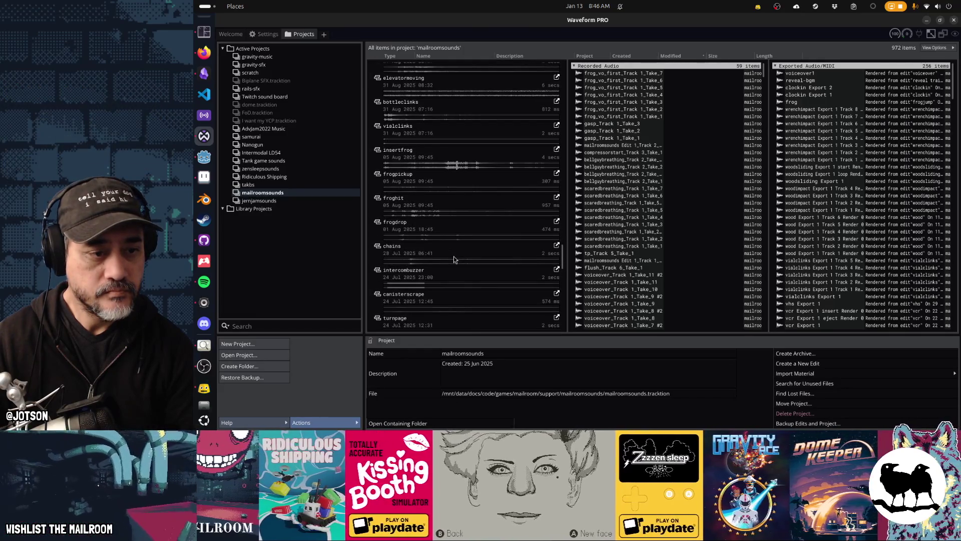
scroll(454, 256, "down", 5)
scroll(453, 256, "down", 15)
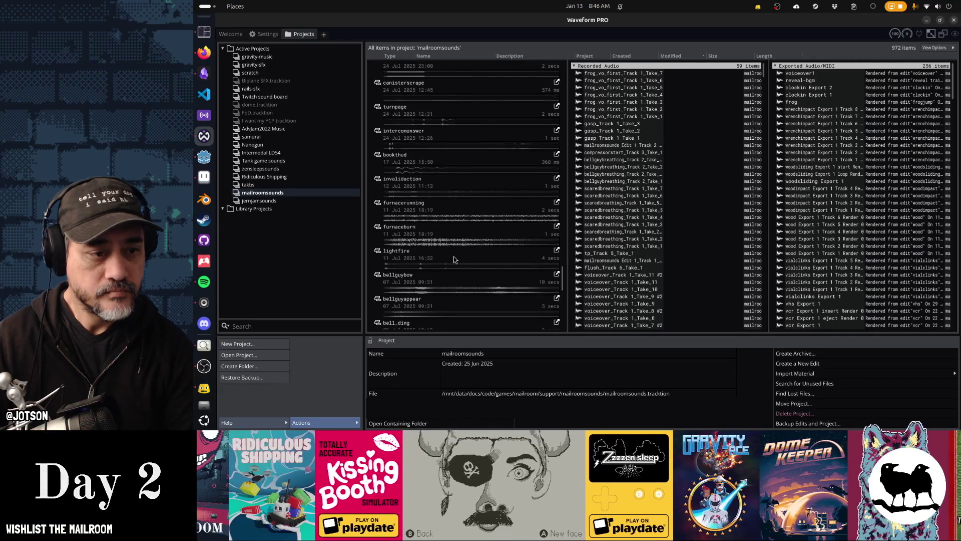
scroll(454, 261, "down", 1)
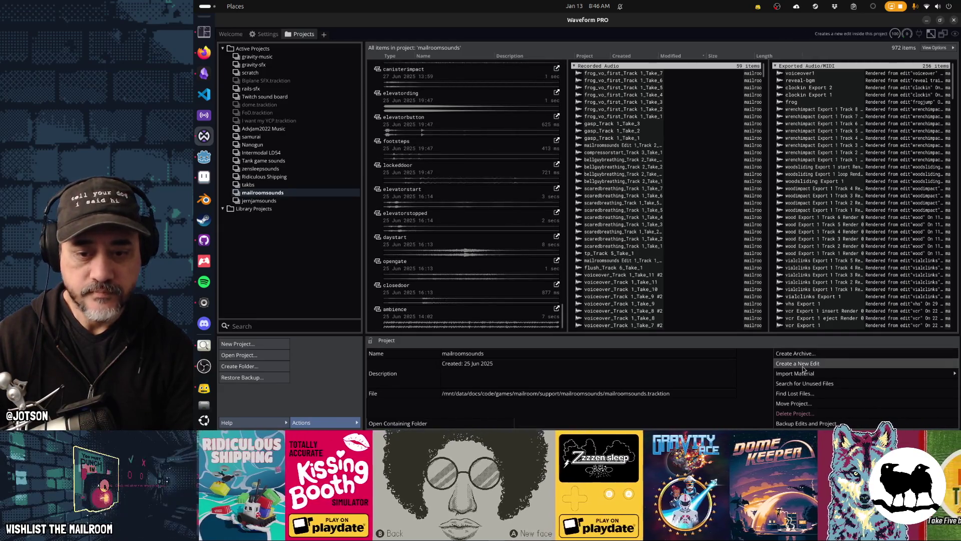
left_click(803, 367)
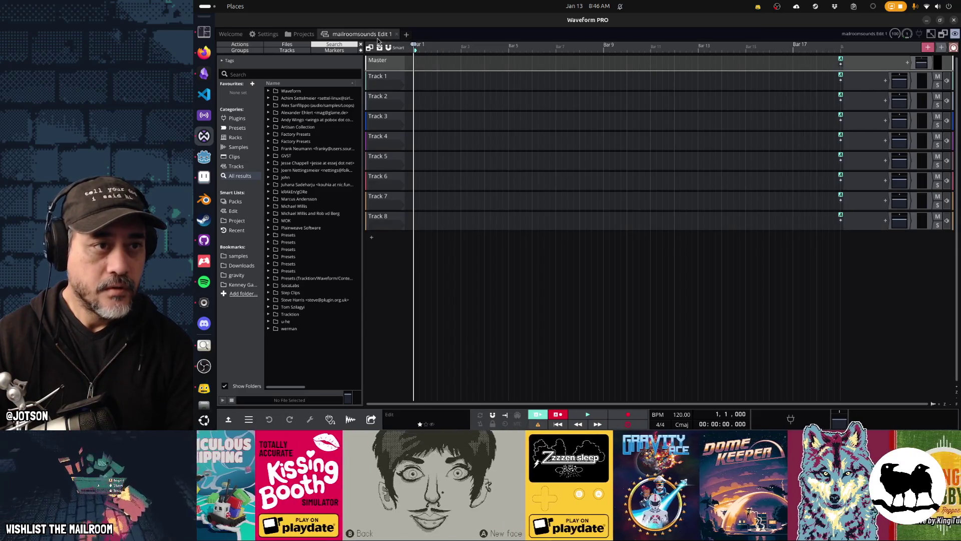
Rename the new edit to 'flush' and search the sample browser for flush with folders hidden.
double_click(377, 38)
key("BackSpace")
type("flush")
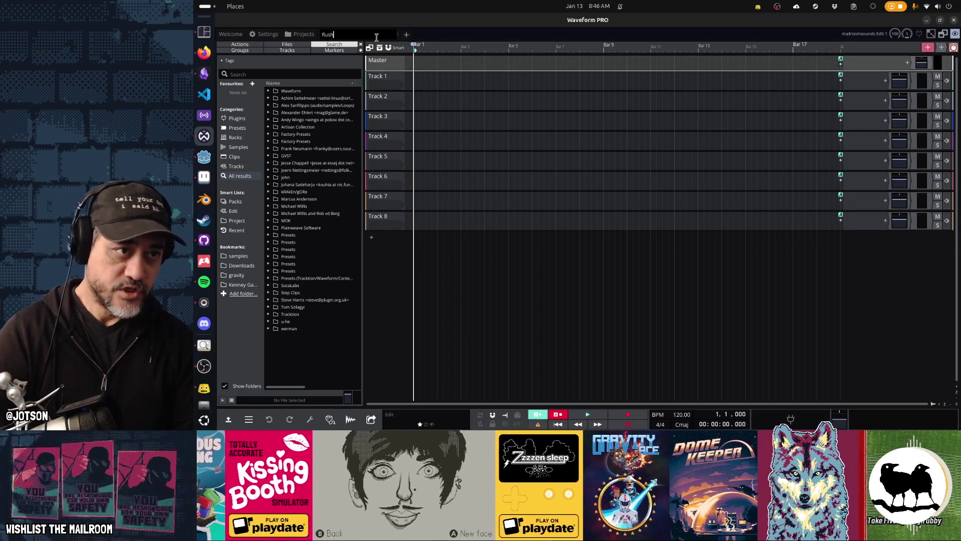
key("Return")
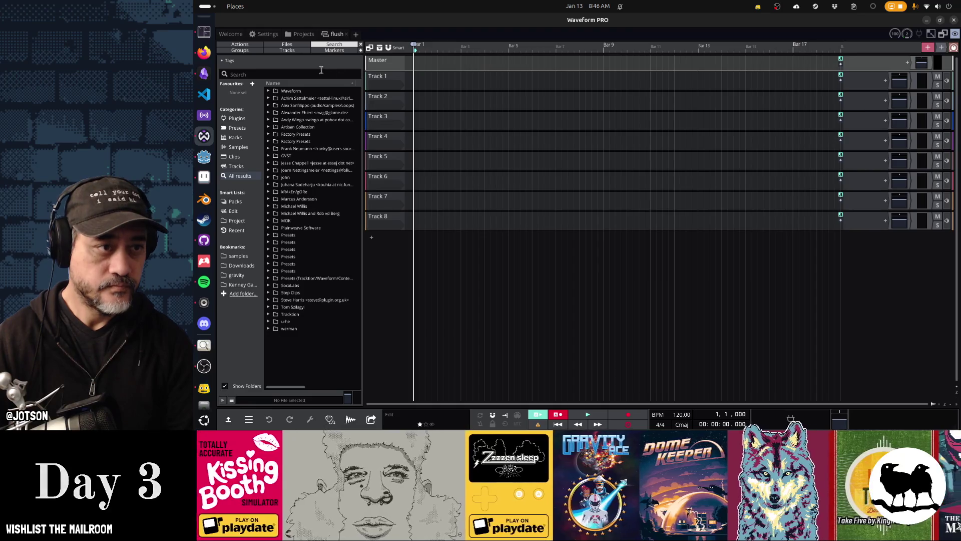
type("flush")
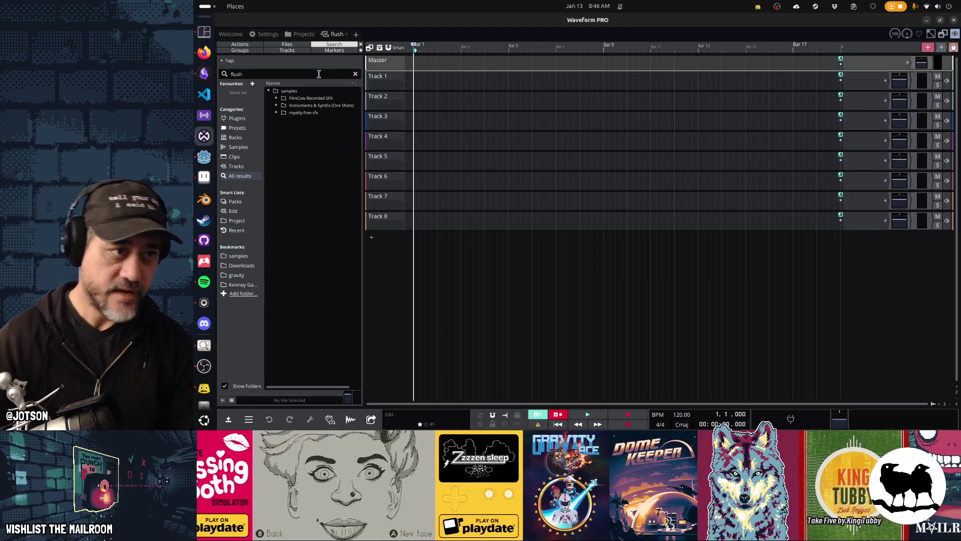
left_click(246, 386)
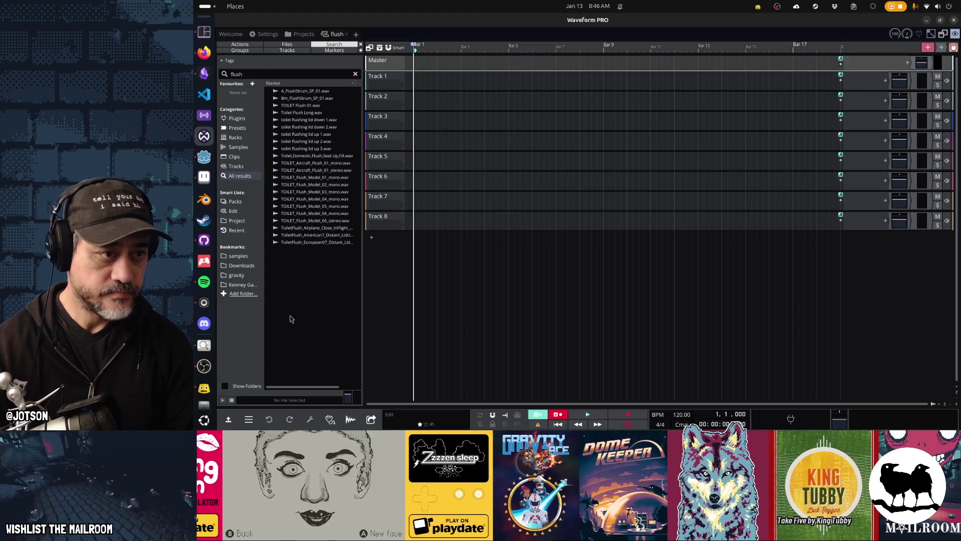
Audition the flush search results, settling on Toilet,Domestic,Flush,Seat Up,Fill.wav.
left_click(316, 121)
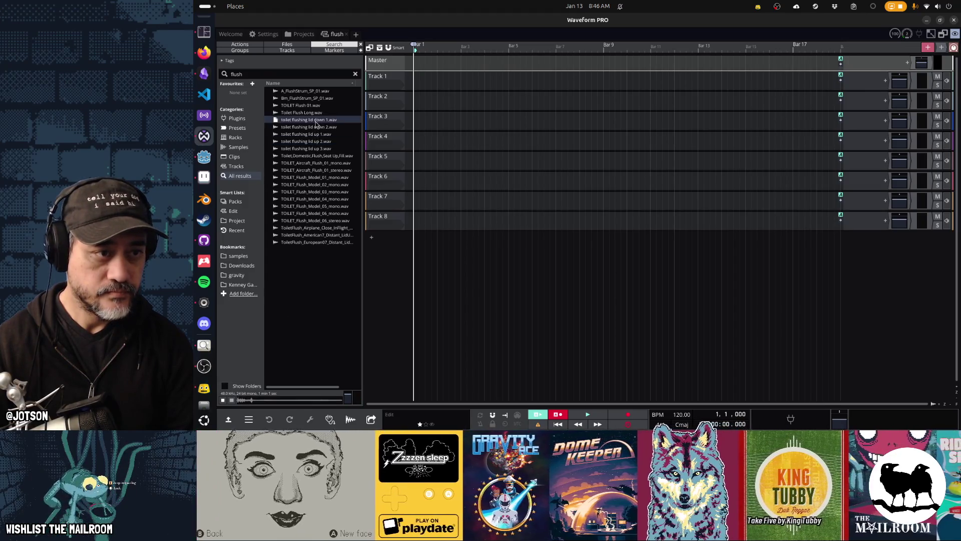
left_click(312, 113)
left_click(309, 106)
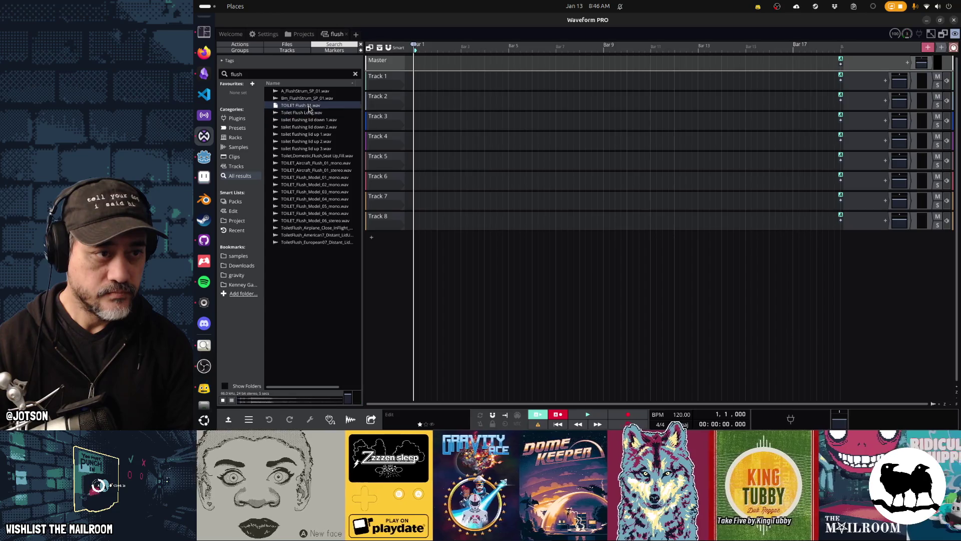
left_click(307, 98)
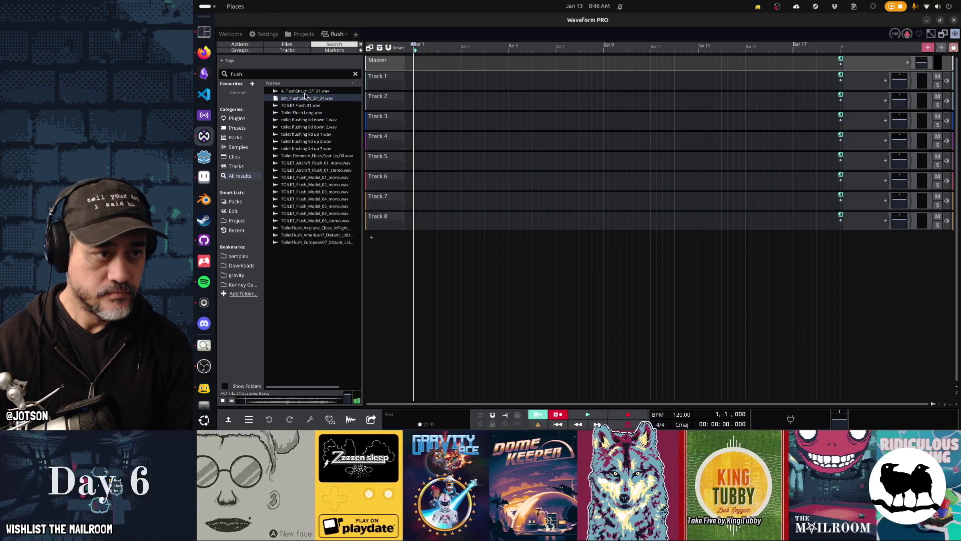
left_click(307, 142)
left_click(307, 149)
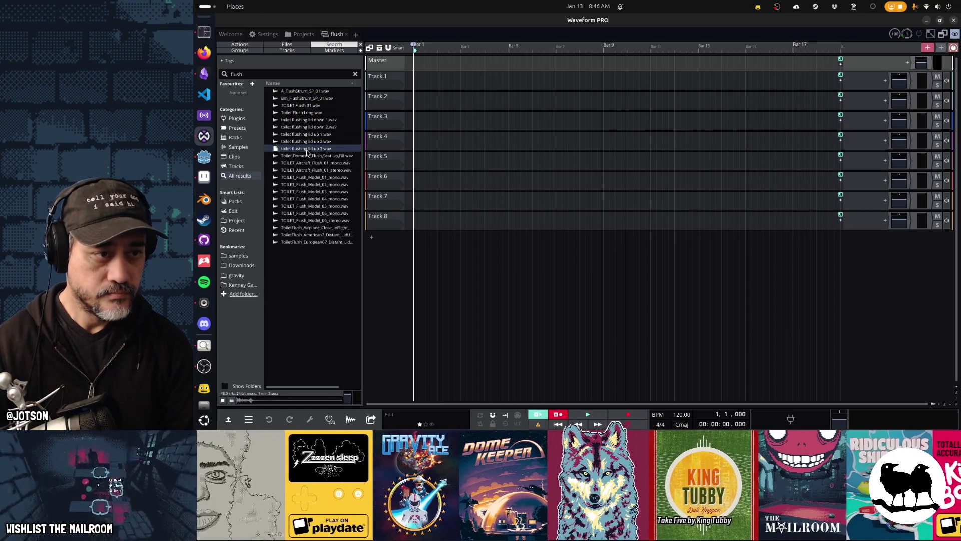
left_click(309, 171)
left_click(303, 194)
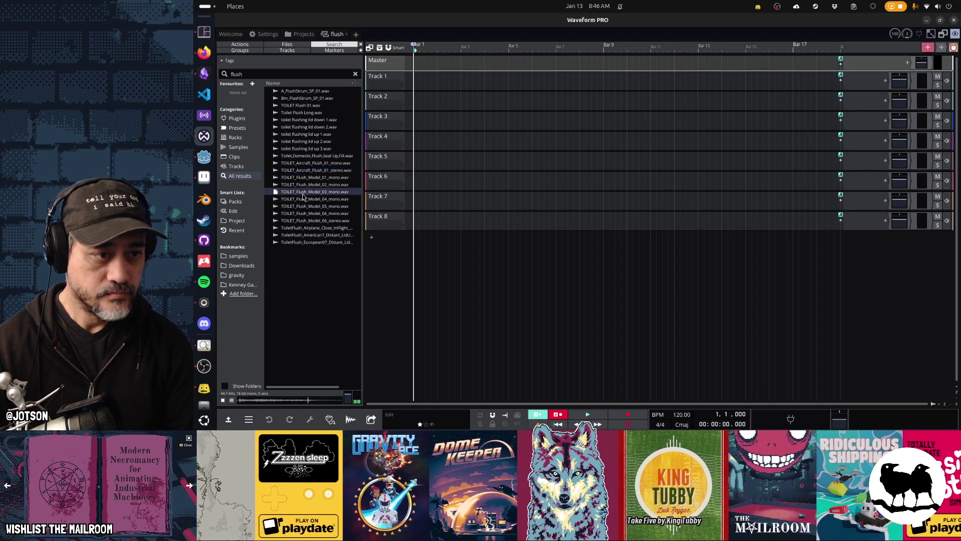
left_click(305, 213)
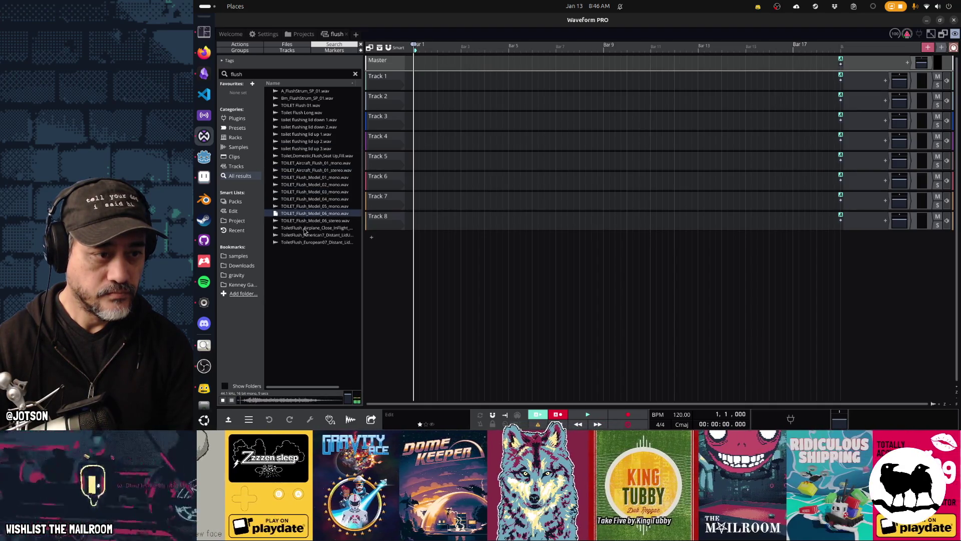
left_click(303, 230)
left_click(301, 236)
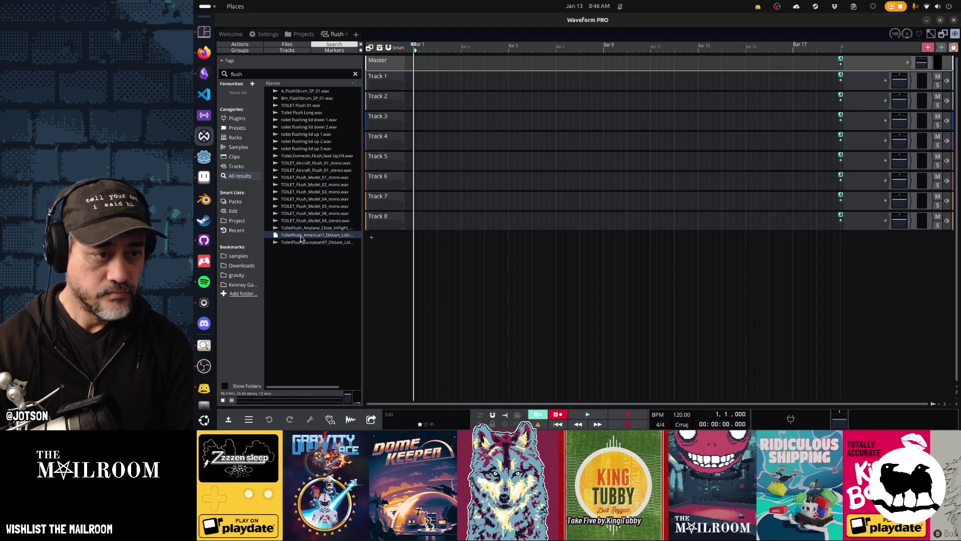
left_click(301, 241)
left_click(303, 191)
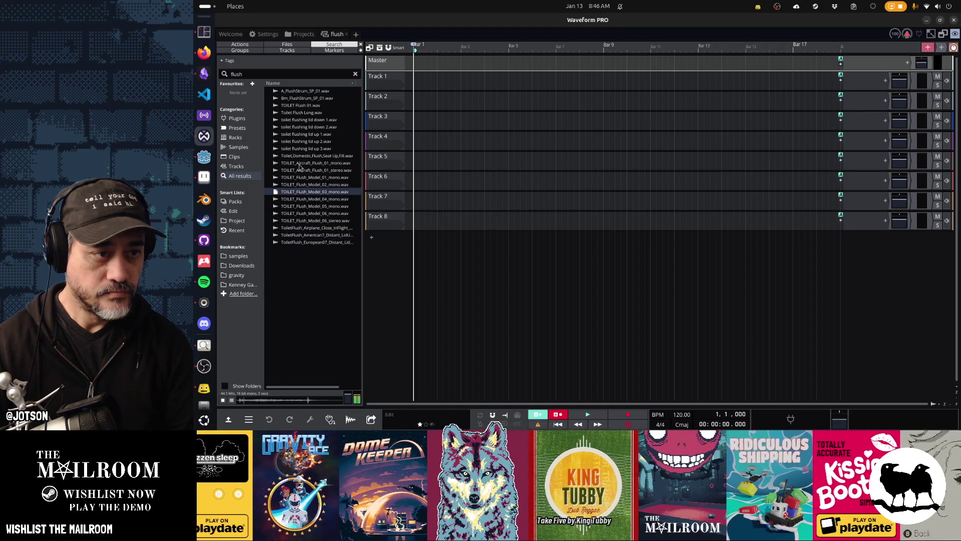
left_click(299, 157)
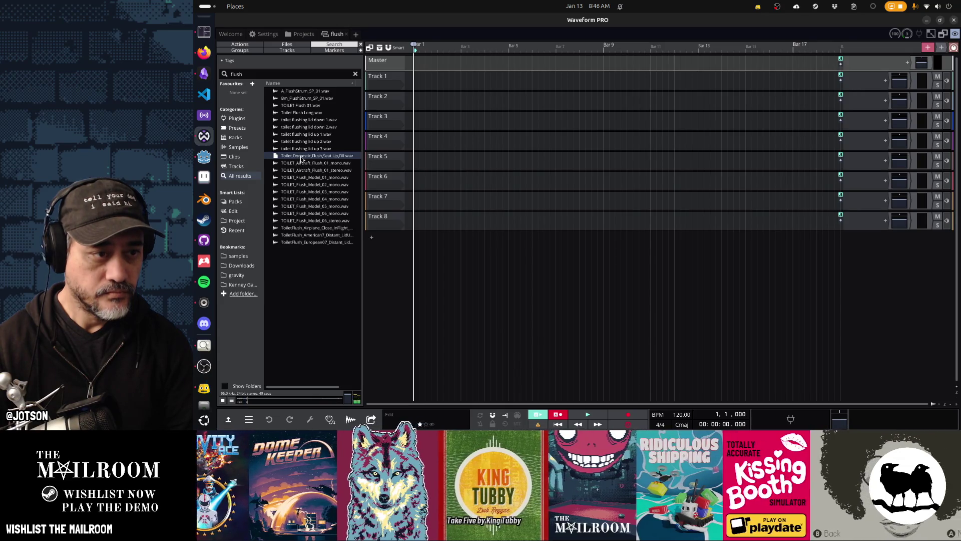
Add Toilet,Domestic,Flush,Seat Up,Fill.wav to Track 1 and zoom to show the whole clip.
mouse_move(301, 157)
left_mouse_down()
mouse_move(409, 132)
mouse_move(402, 95)
left_mouse_up()
left_click(398, 98)
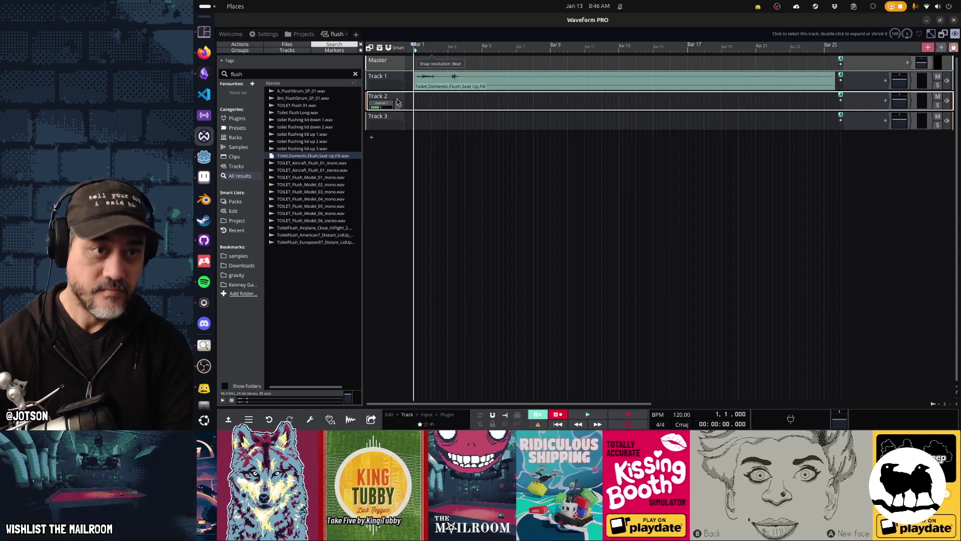
key("z")
Copy a short range from the flush clip's start and paste it at the start of Track 2.
left_click_drag(447, 126, 465, 123)
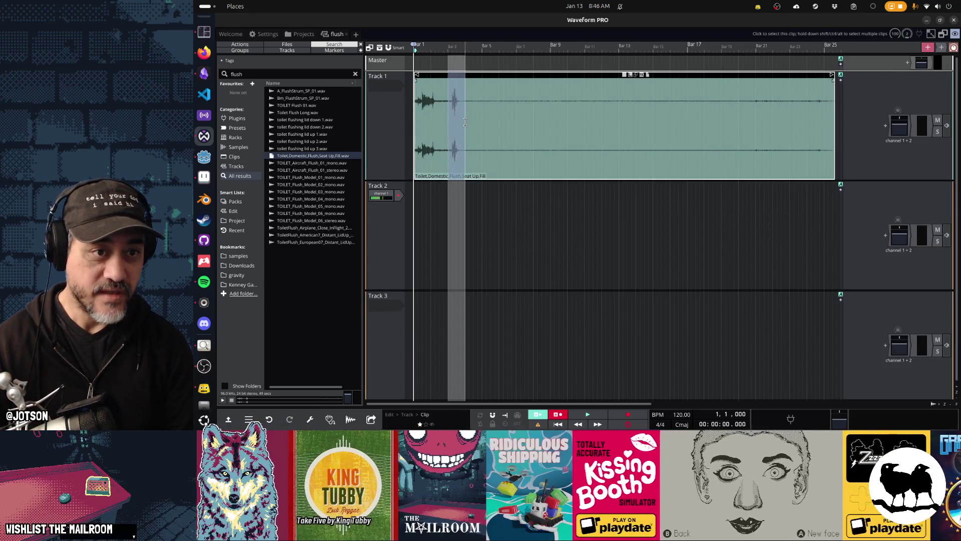
key("ctrl+c")
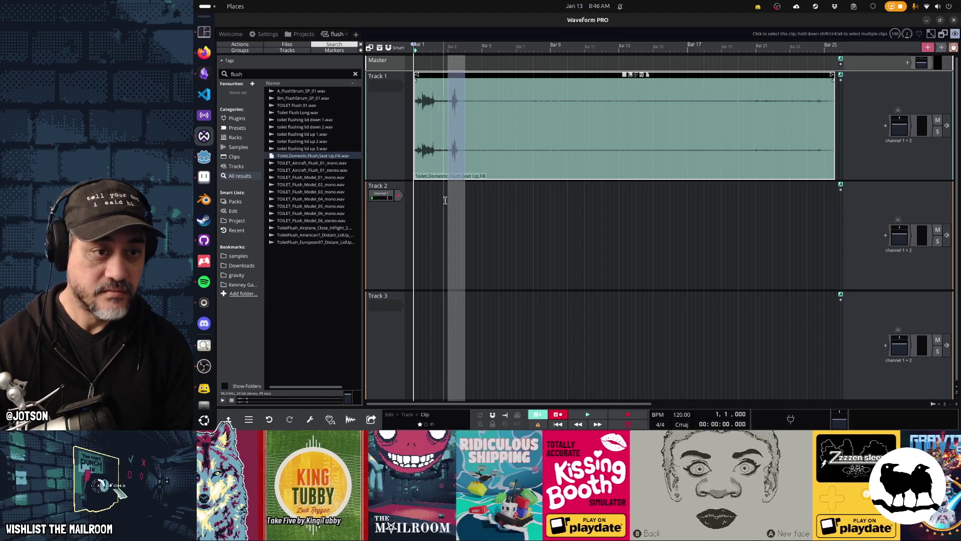
left_click(415, 221)
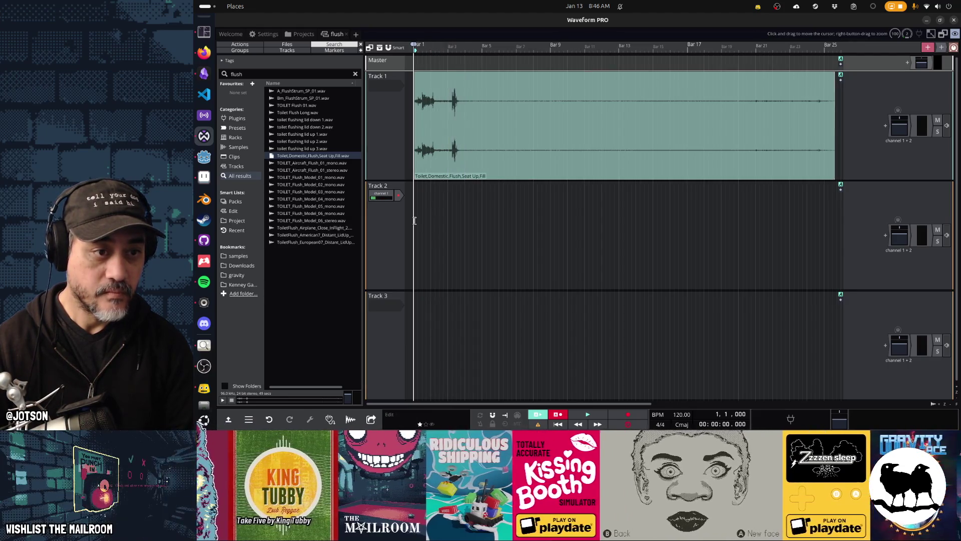
key("ctrl+v")
Play the layered flush, then shorten the Track 1 clip to end just past Bar 5.
key("space")
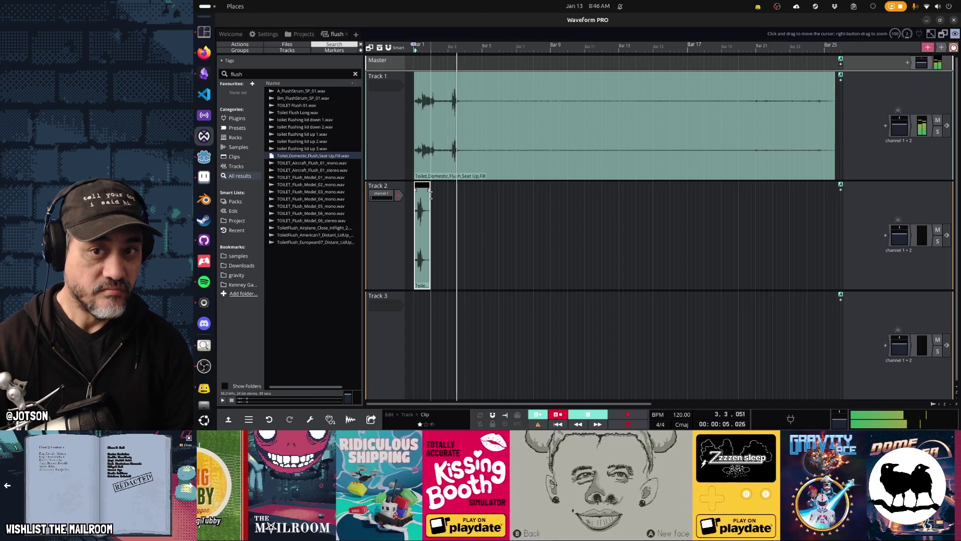
key("space")
left_click_drag(831, 78, 483, 79)
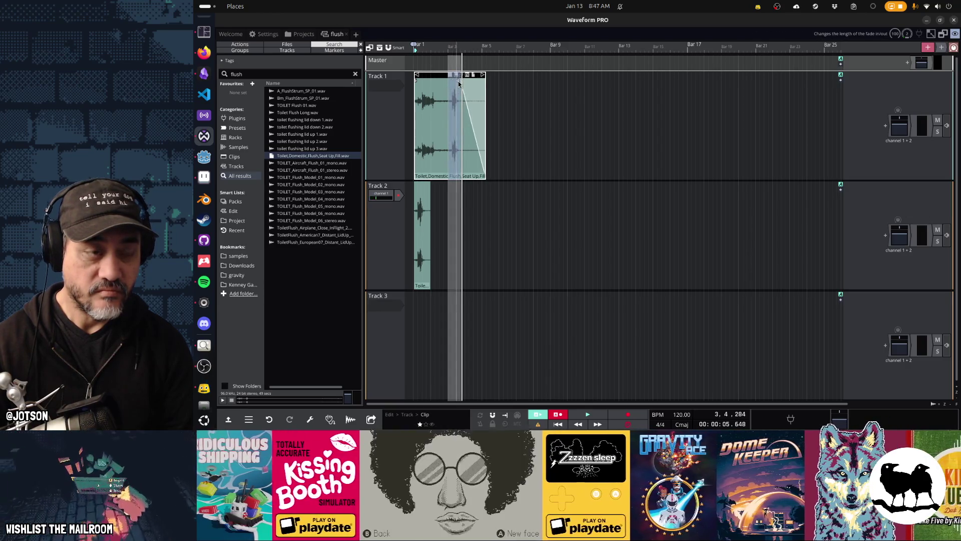
left_click(283, 76)
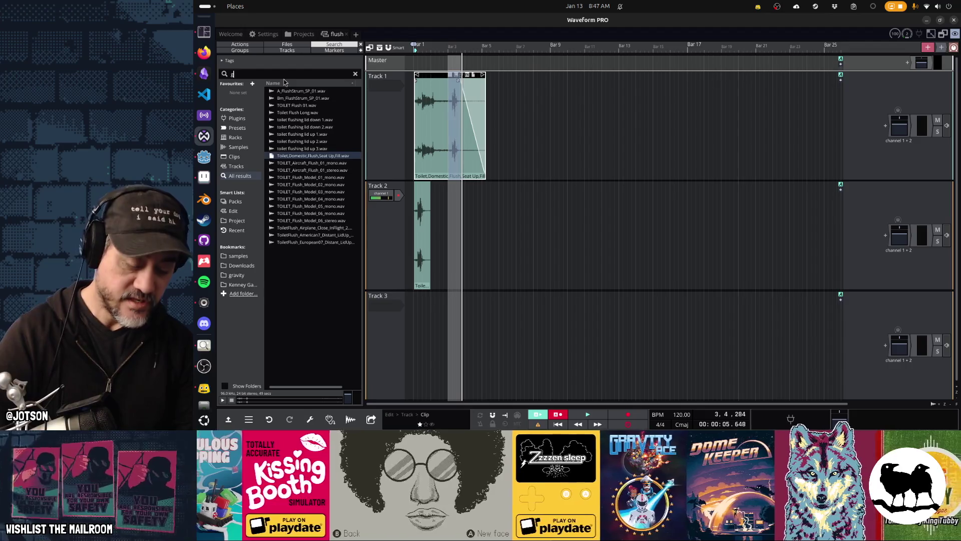
Search 'gurgle', audition results, and place Bubbles in Glass Bottle on Track 2 for a listen.
type("gurgle")
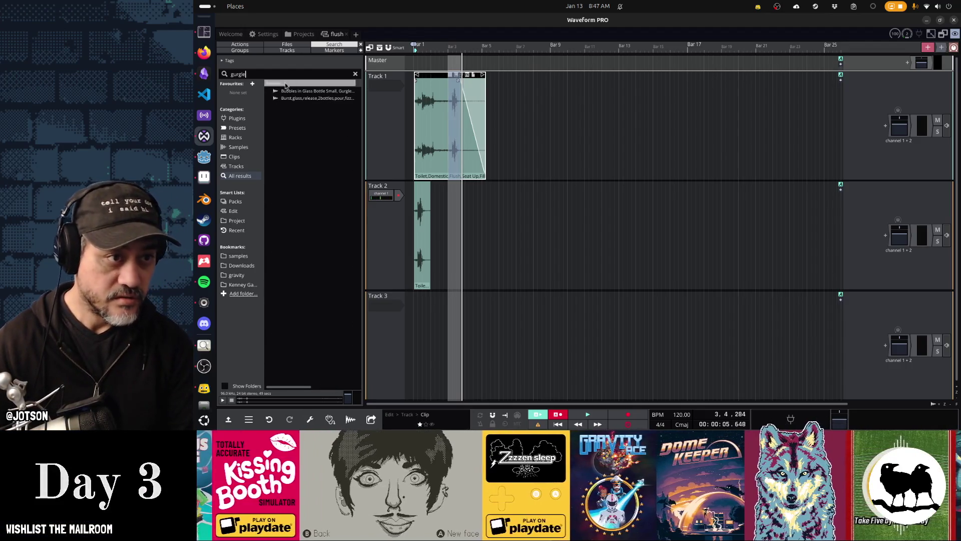
left_click(295, 99)
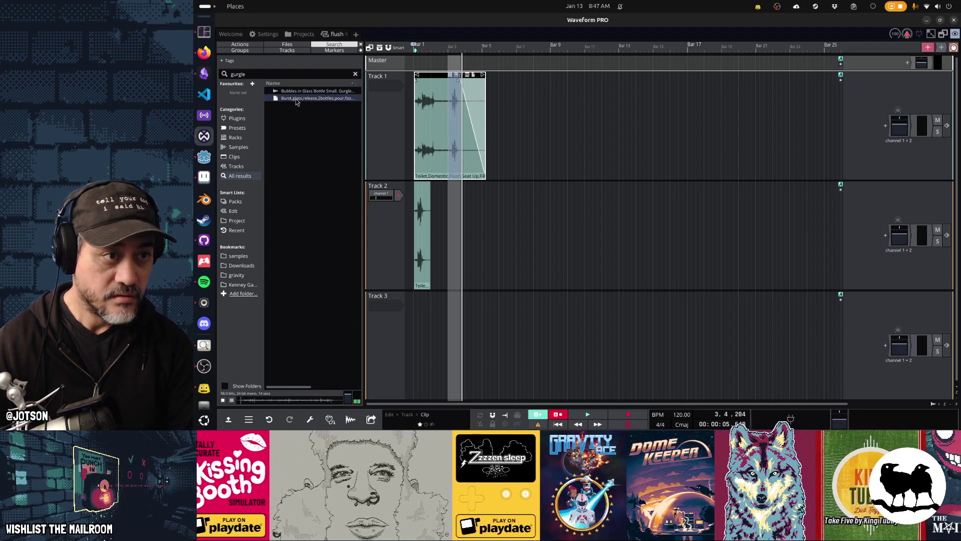
left_click(294, 92)
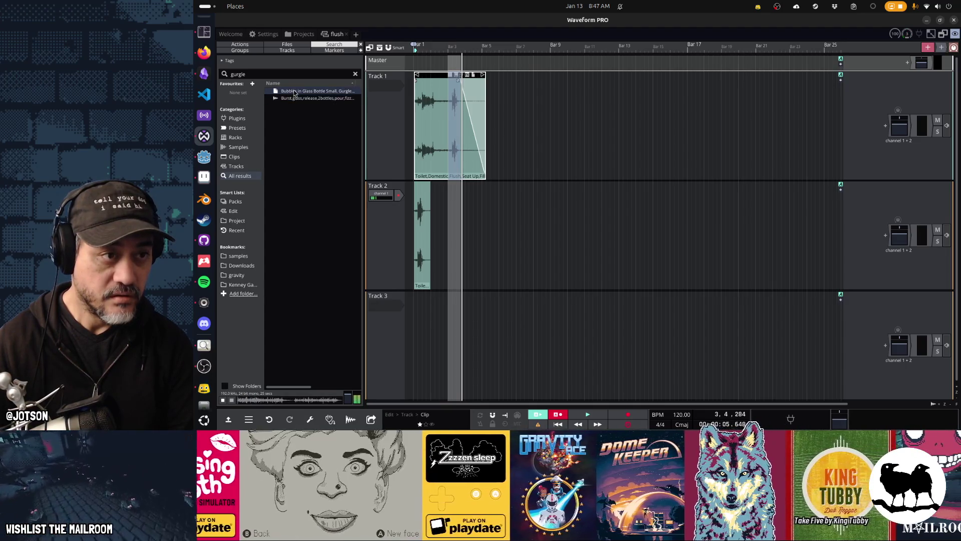
mouse_move(296, 93)
left_mouse_down()
mouse_move(522, 201)
mouse_move(543, 188)
mouse_move(464, 188)
left_mouse_up()
key("Home")
key("space")
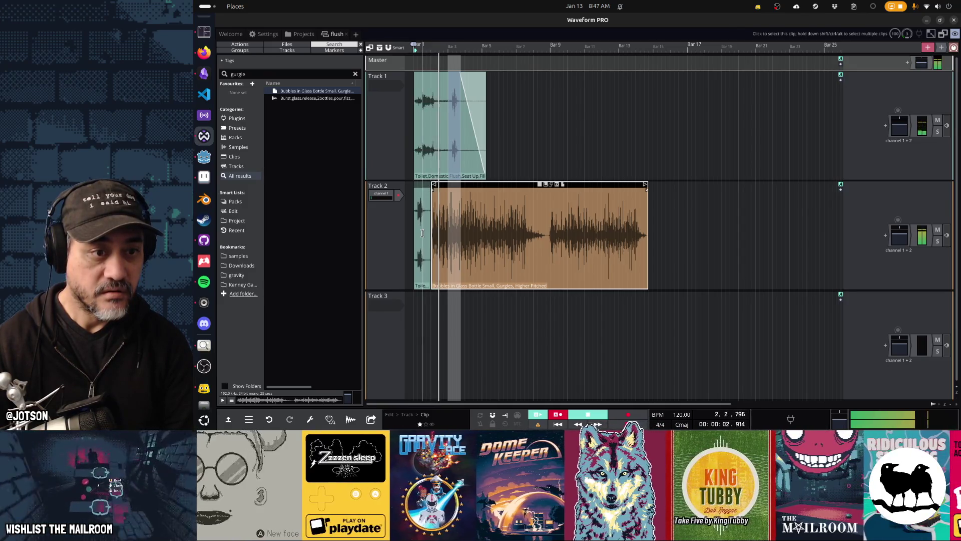
Move the bubbles clip to Track 3 at Bar 1 and shape its fade-in and start trim.
mouse_move(492, 185)
left_mouse_down()
mouse_move(475, 186)
mouse_move(475, 296)
left_mouse_up()
left_click_drag(417, 299, 487, 307)
mouse_move(419, 303)
left_mouse_down()
mouse_move(514, 305)
mouse_move(504, 303)
left_mouse_up()
left_click_drag(564, 304, 435, 296)
key("space")
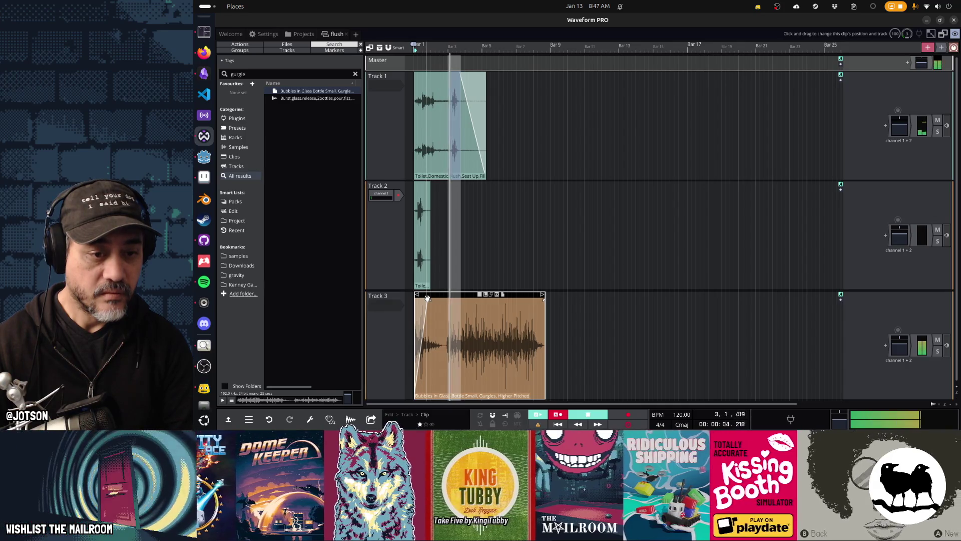
Trim a second bubbles clip down to a short gurgle burst and play it back.
left_click(528, 309)
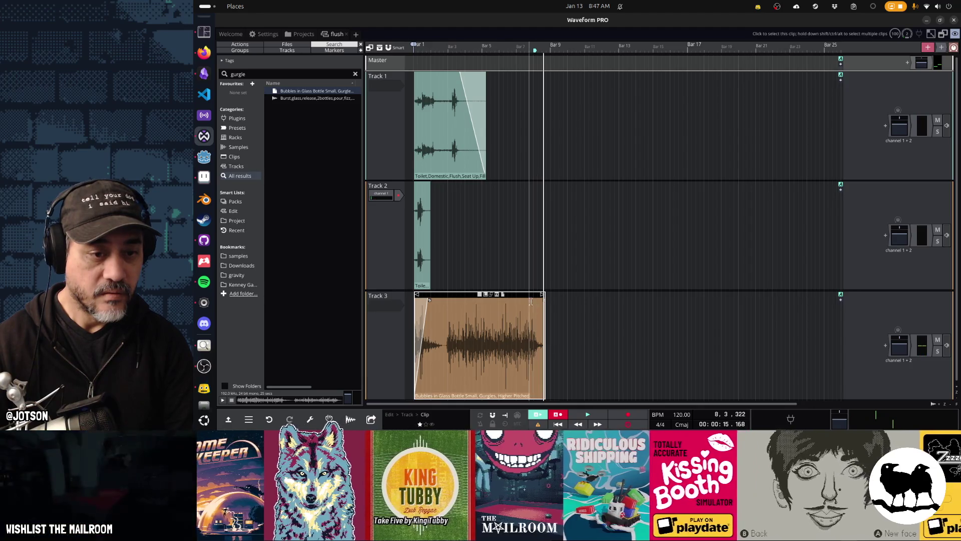
left_click(443, 328)
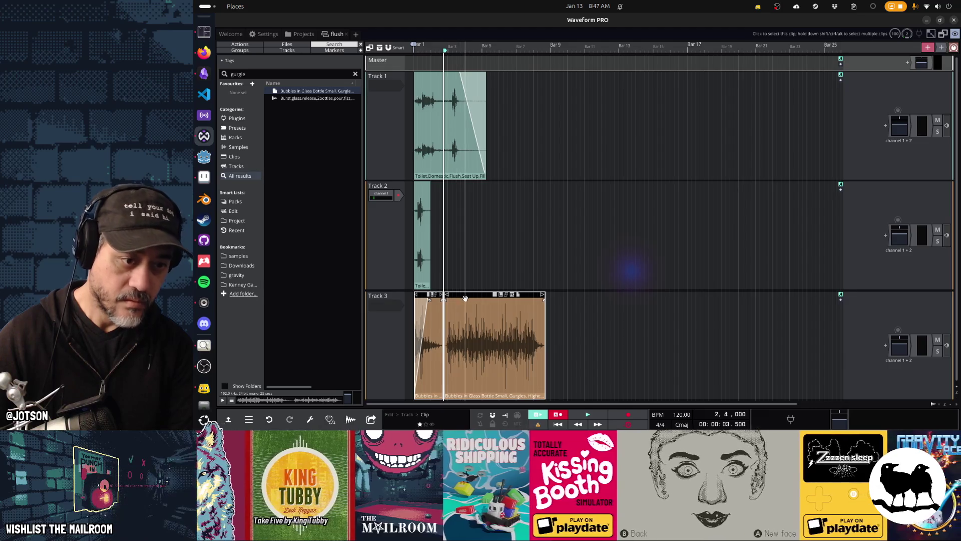
left_click_drag(453, 296, 533, 298)
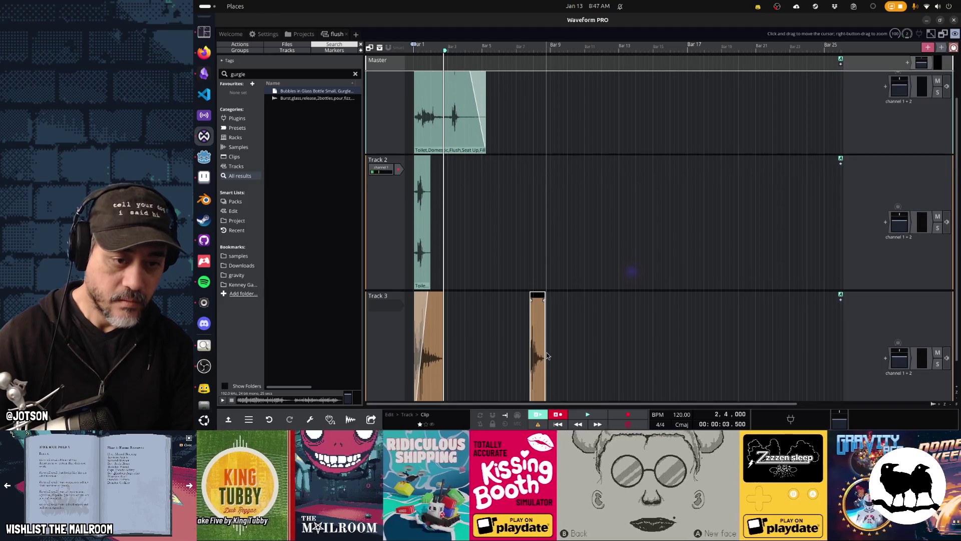
scroll(546, 351, "up", 3)
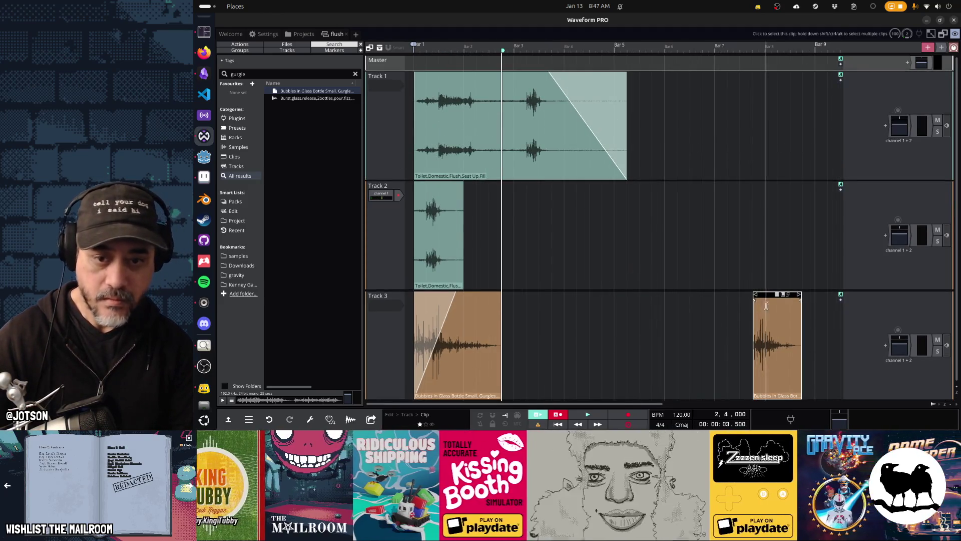
mouse_move(755, 295)
left_mouse_down()
mouse_move(773, 302)
mouse_move(551, 303)
left_mouse_up()
key("space")
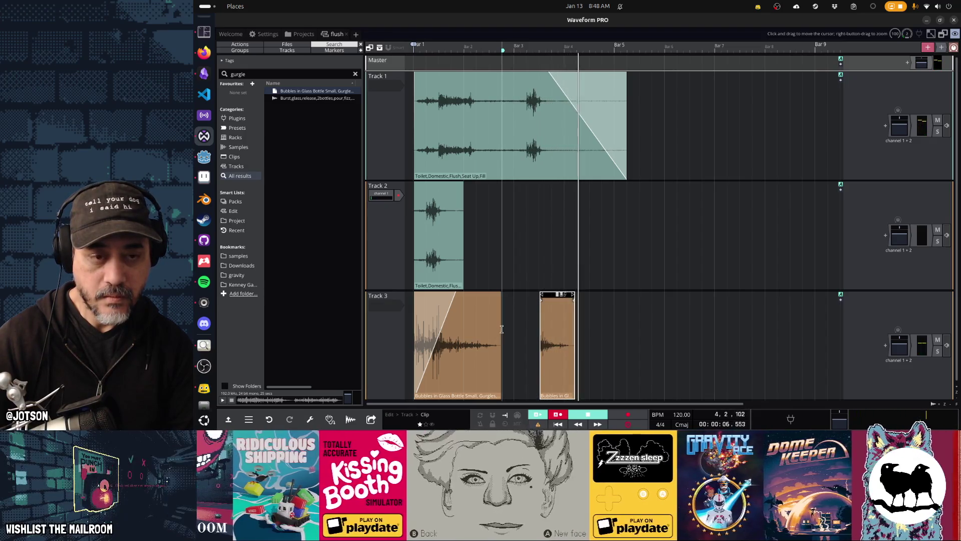
key("space")
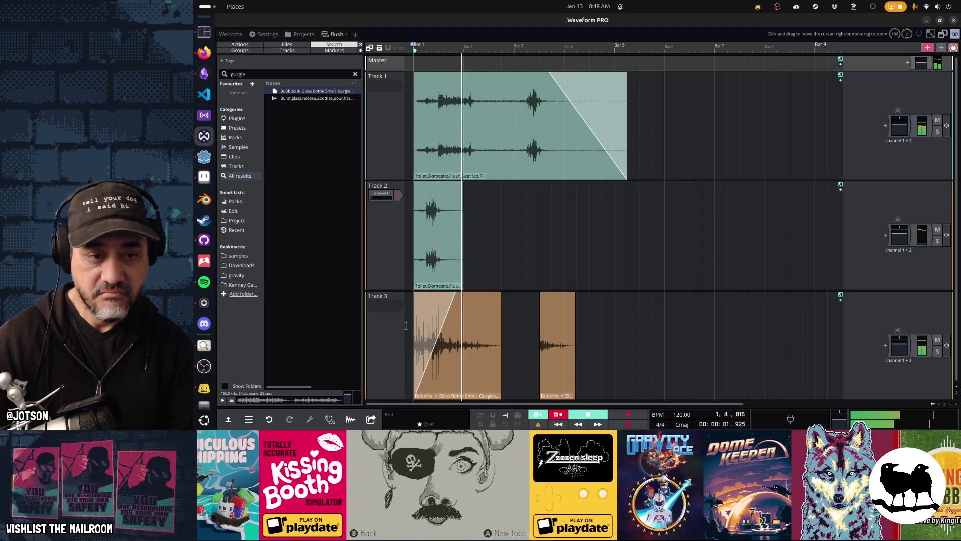
Test clip timings, return the first bubbles clip to Bar 1, and delete the Track 2 flush copy.
left_click_drag(434, 295, 460, 299)
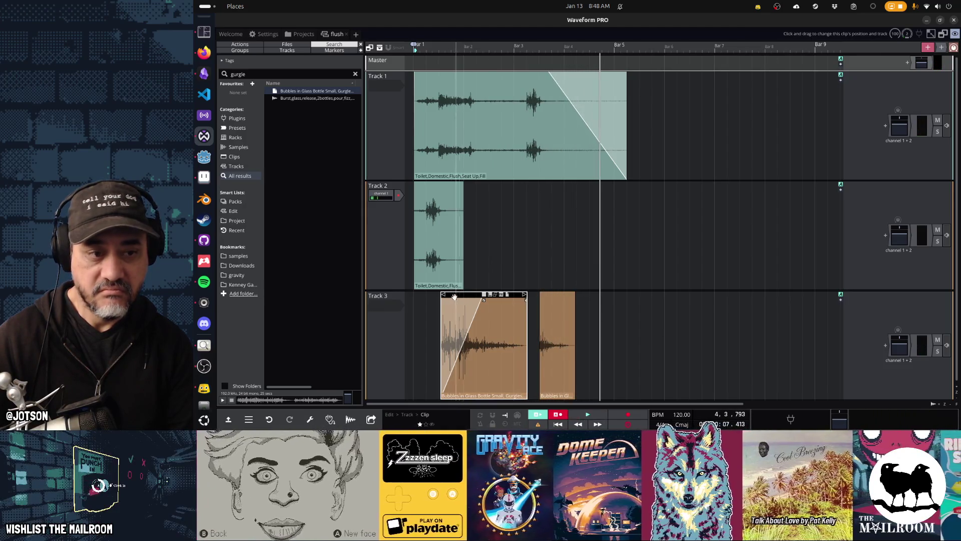
left_click(418, 294)
key("space")
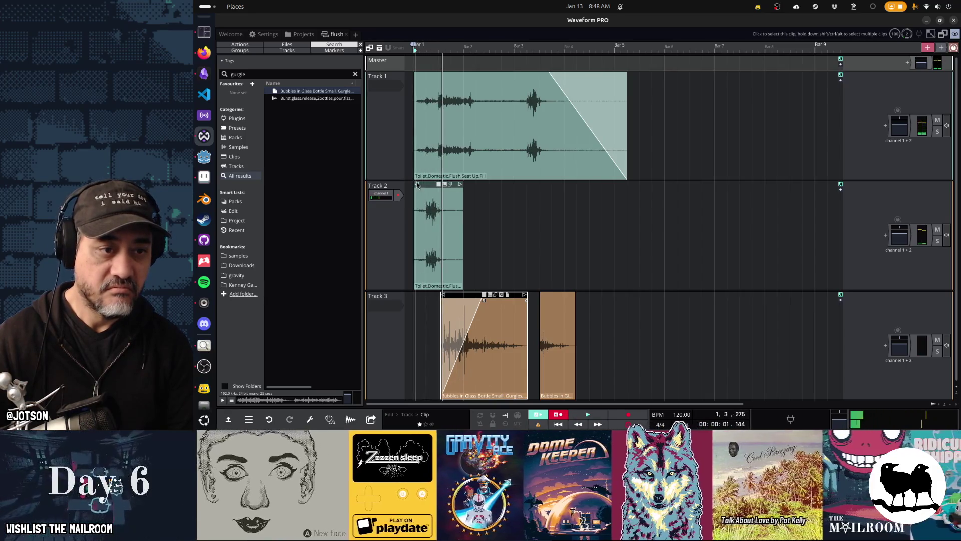
mouse_move(426, 187)
left_mouse_down()
mouse_move(435, 187)
mouse_move(414, 189)
mouse_move(474, 190)
left_mouse_up()
key("space")
left_click_drag(461, 300, 429, 303)
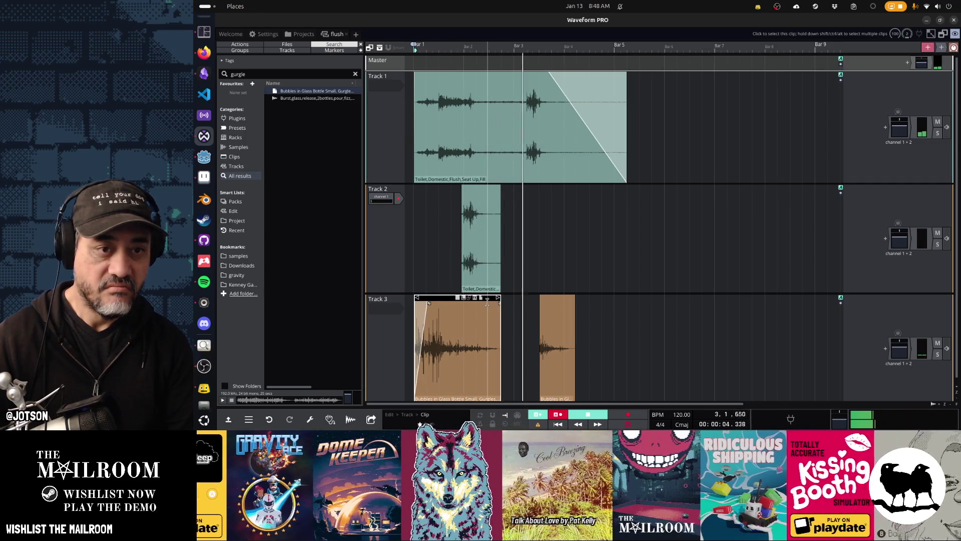
left_click(473, 187)
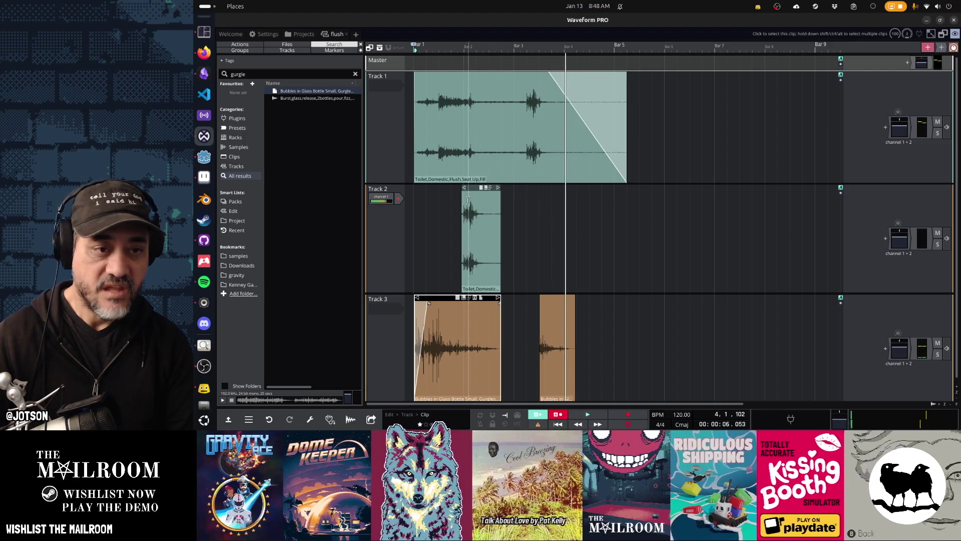
key("Delete")
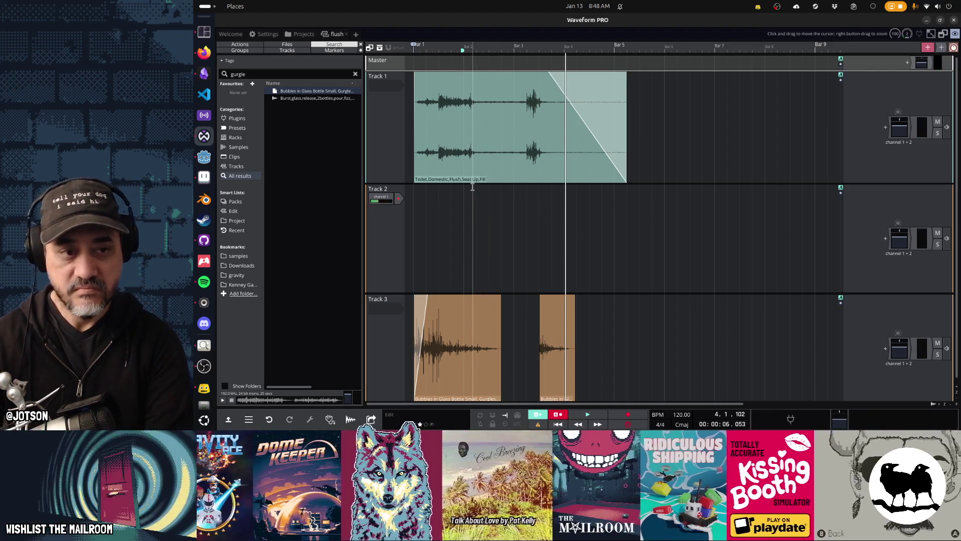
Delete the empty Track 2 and play the arrangement.
left_click(399, 238)
key("Delete")
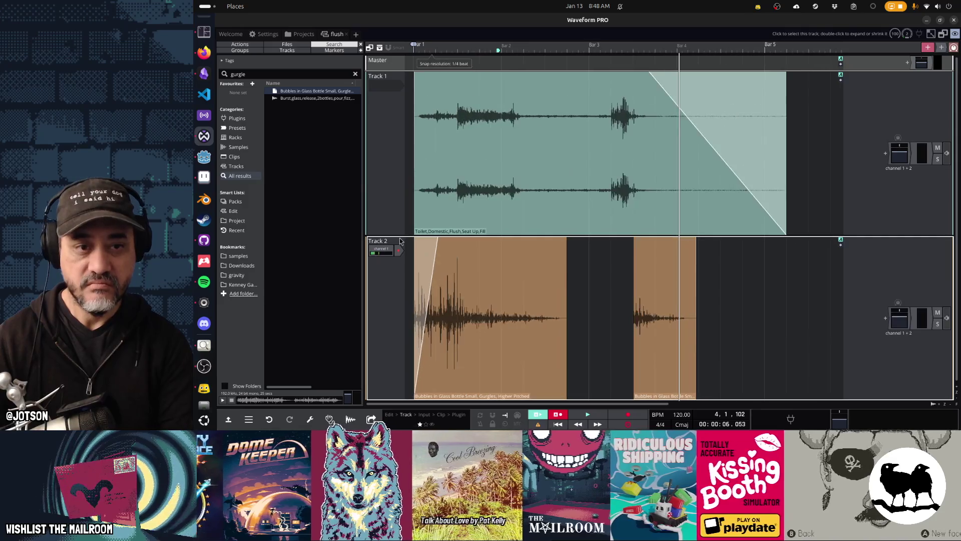
key("space")
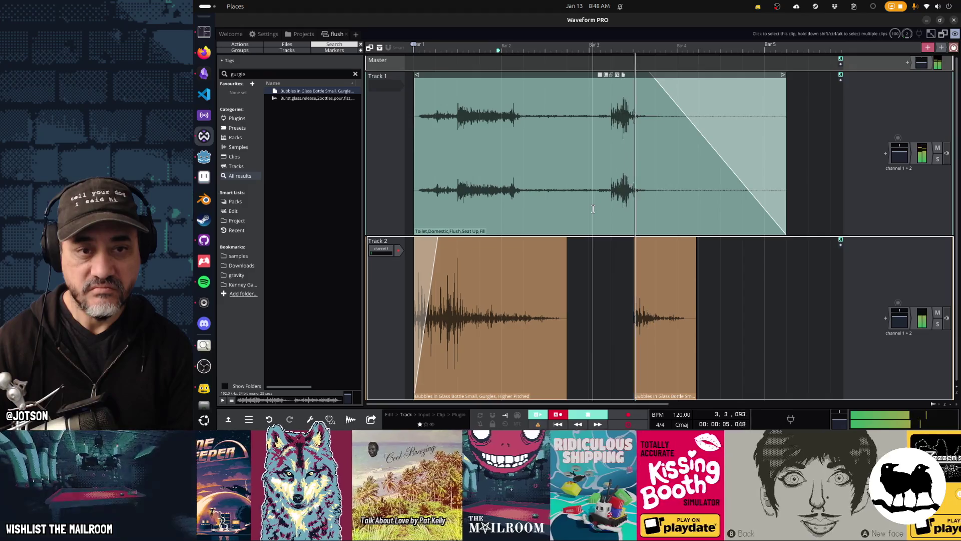
key("space")
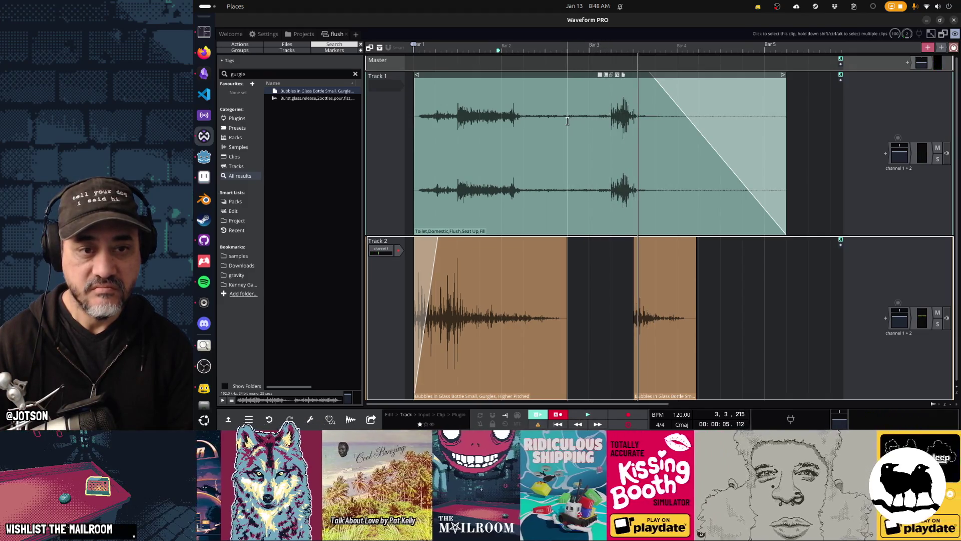
Split the Track 1 flush clip in two and trim the second piece's start.
left_click(567, 121)
key("s")
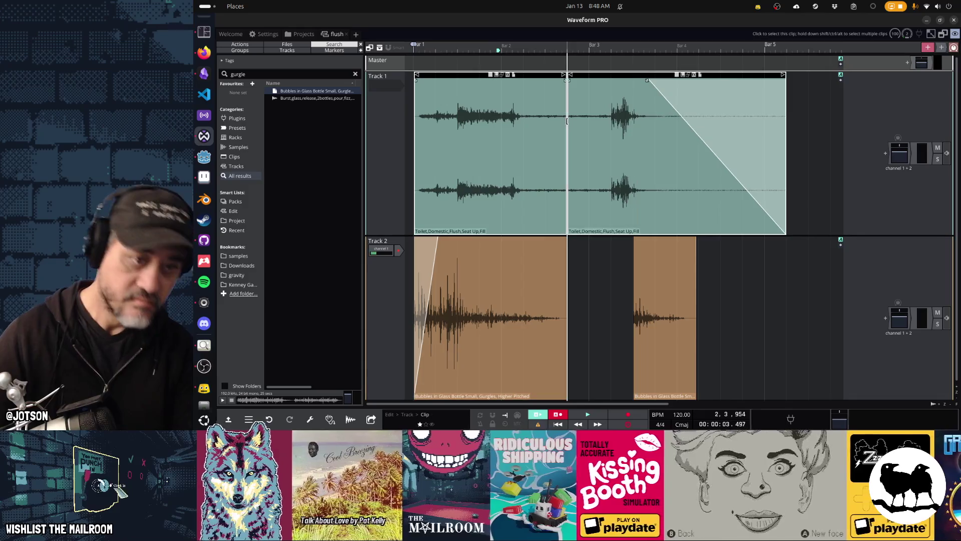
mouse_move(572, 77)
left_mouse_down()
mouse_move(618, 79)
mouse_move(580, 78)
left_mouse_up()
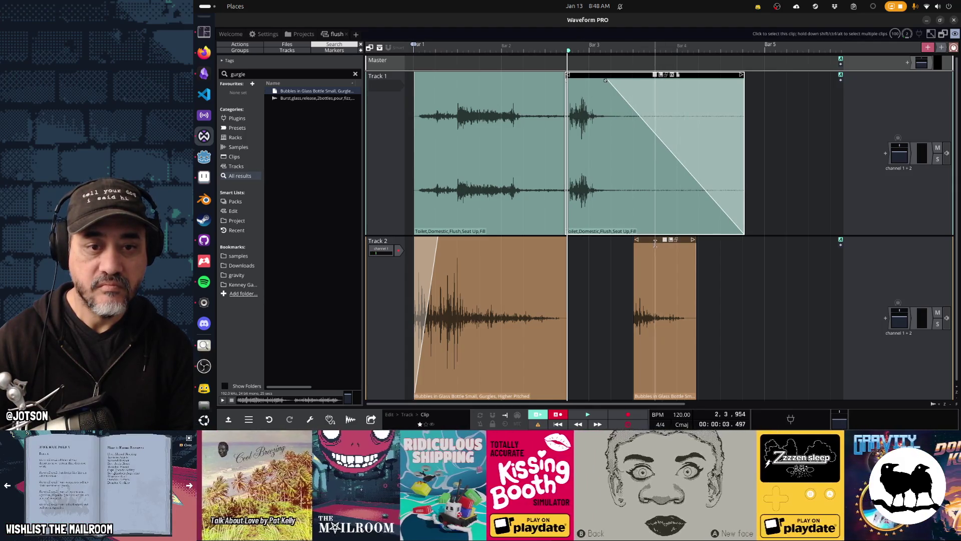
Move the second bubbles clip earlier and play the arrangement from Bar 1.
left_click_drag(655, 242, 611, 242)
key("space")
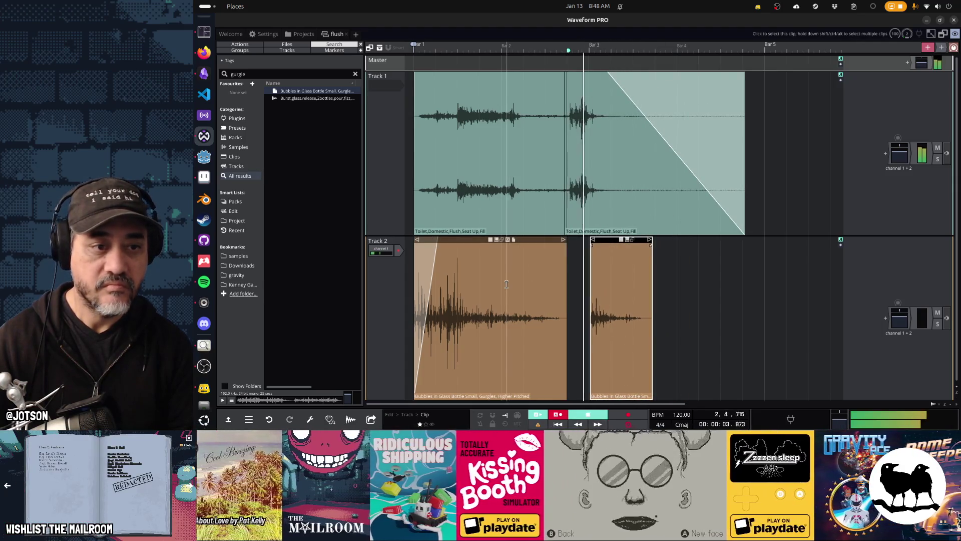
key("space")
left_click(410, 315)
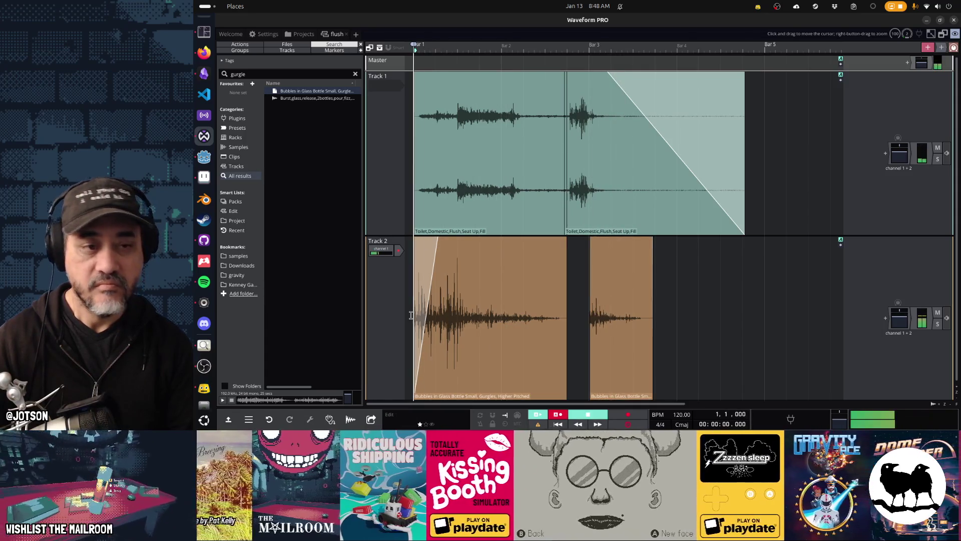
key("space")
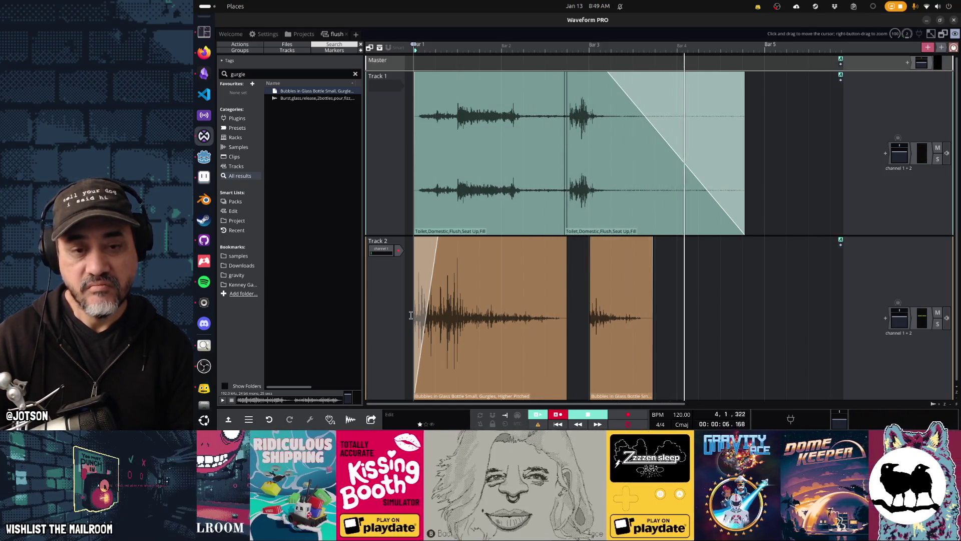
double_click(285, 73)
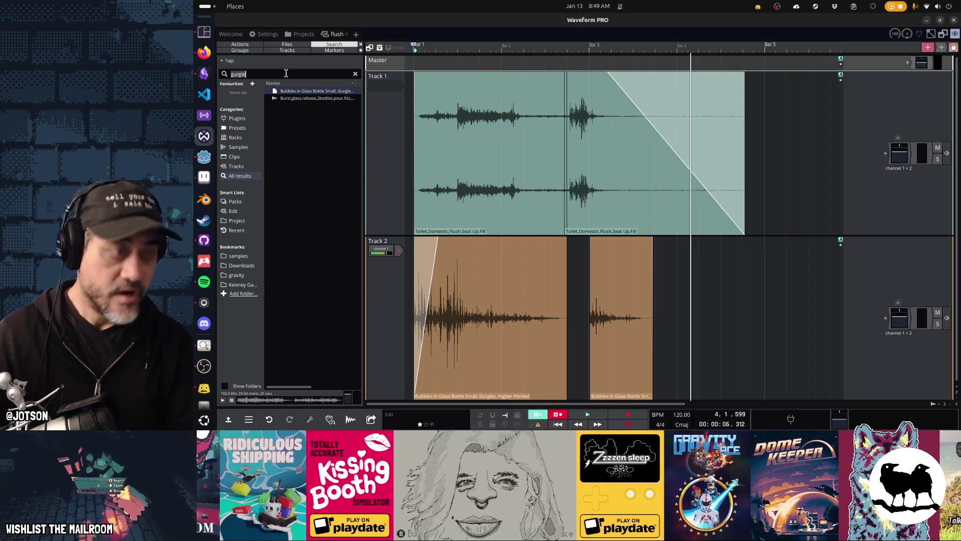
Search 'splat' and audition several splat and whoosh splat results.
type("splat")
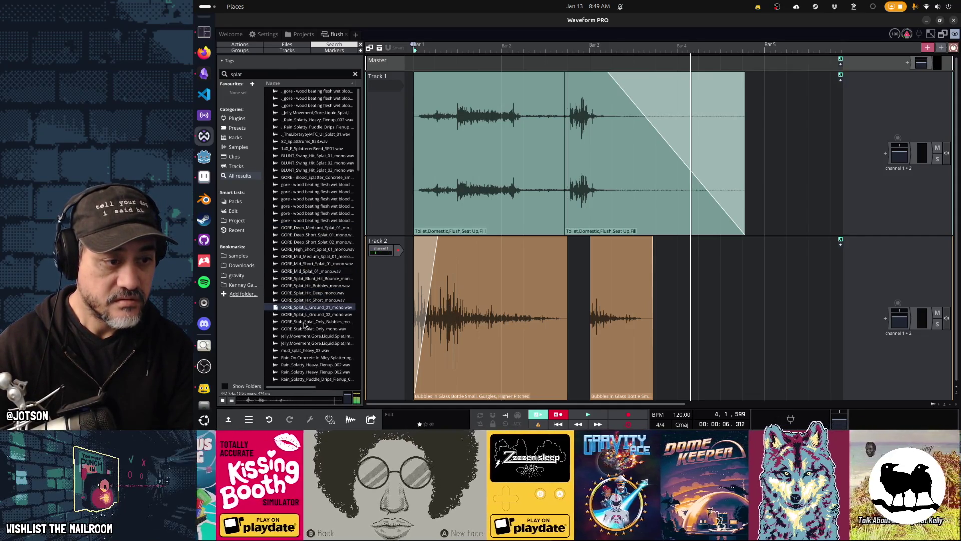
scroll(304, 328, "down", 5)
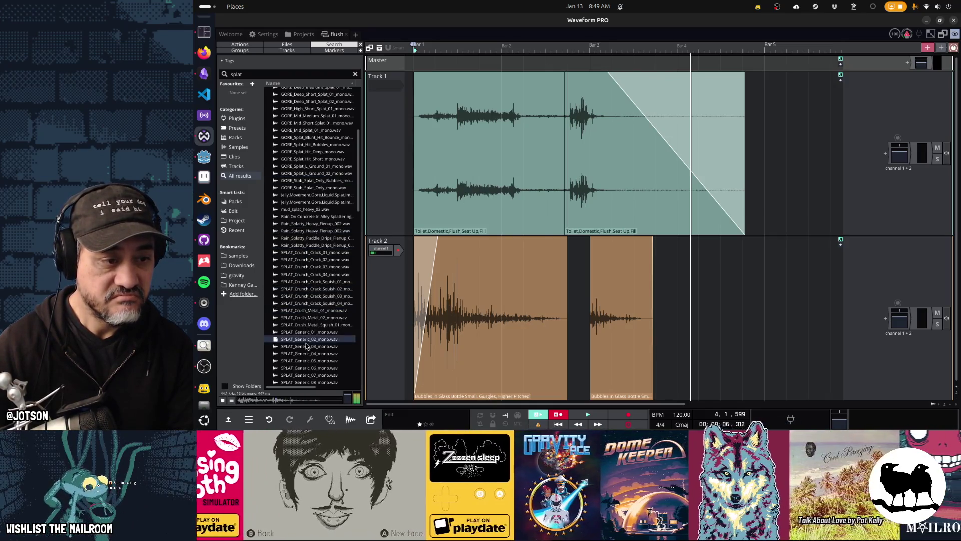
scroll(306, 345, "down", 5)
scroll(304, 329, "down", 6)
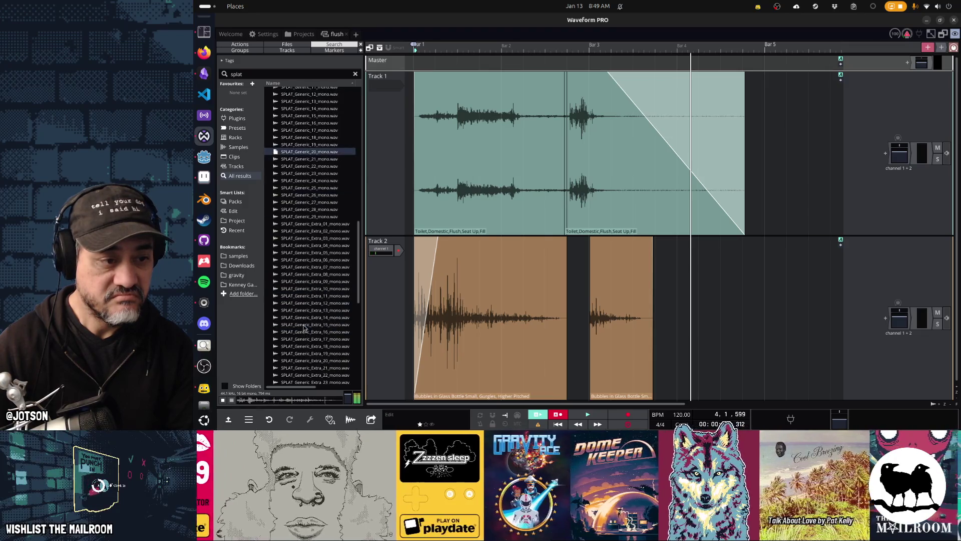
left_click(303, 317)
scroll(304, 317, "down", 4)
left_click(305, 291)
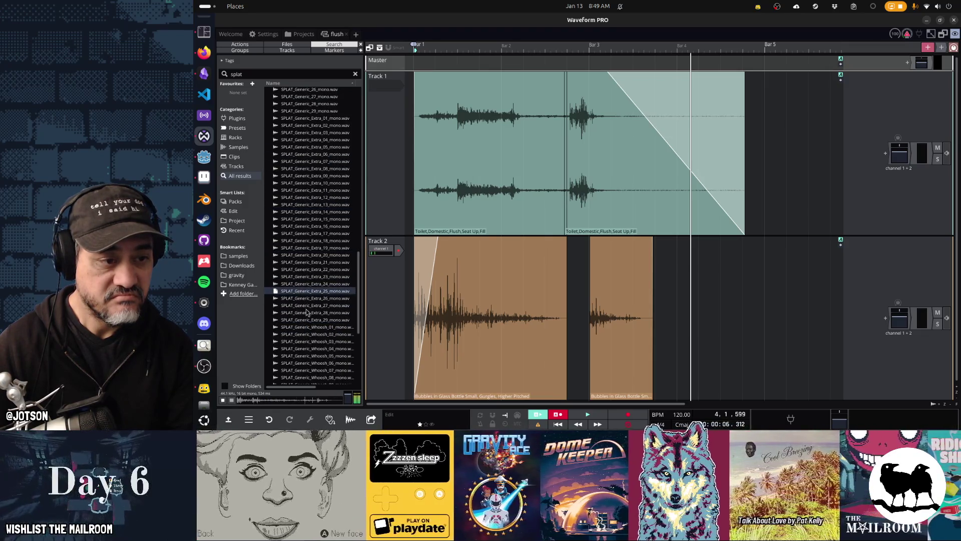
left_click(308, 312)
scroll(307, 311, "down", 4)
left_click(302, 308)
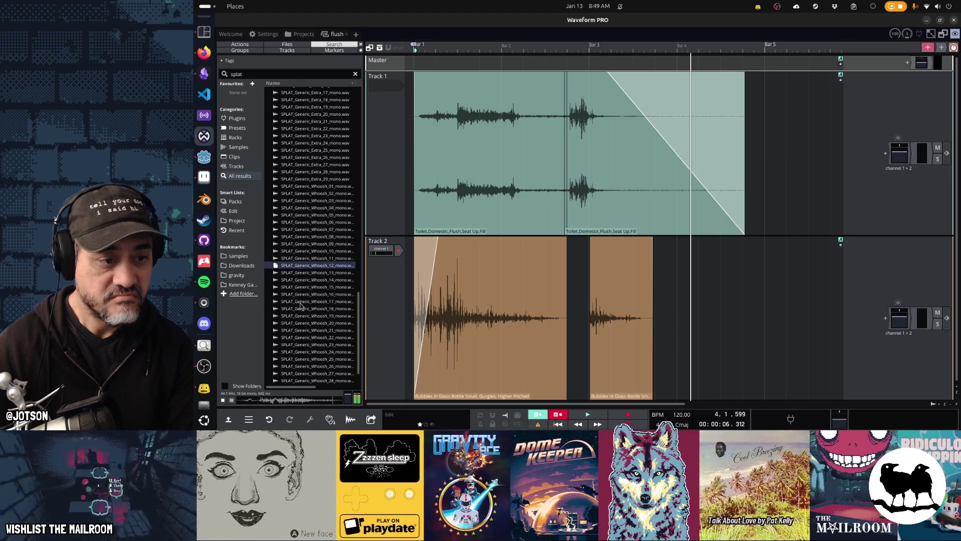
scroll(301, 307, "down", 3)
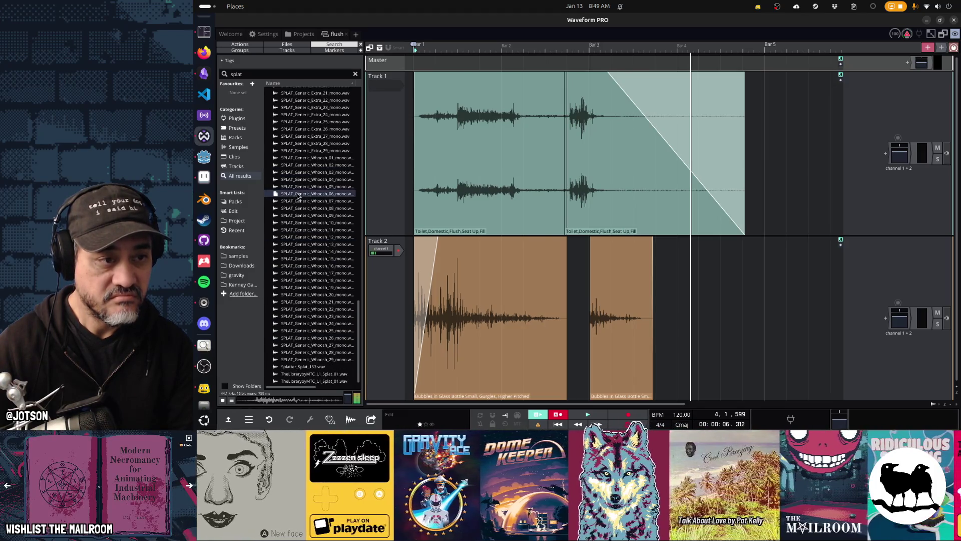
scroll(303, 225, "up", 7)
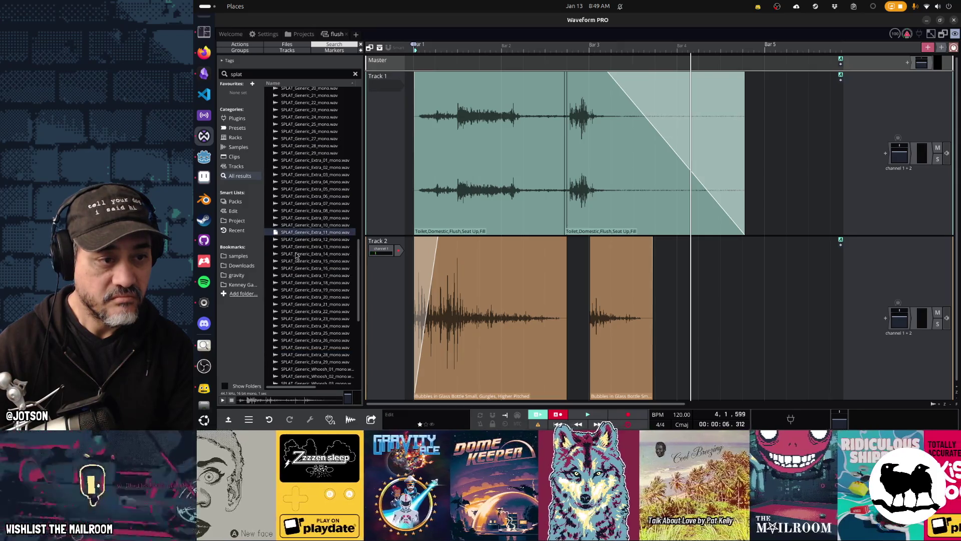
Audition SPLAT_Generic, puddle and rain samples, then drop the Jelly.Movement splat after the second Bubbles clip.
left_click(297, 256)
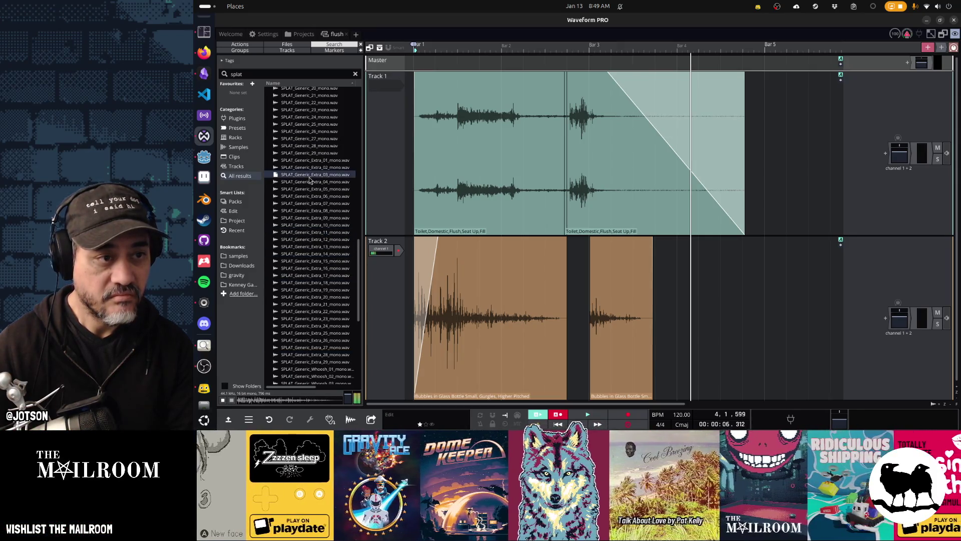
scroll(307, 224, "up", 5)
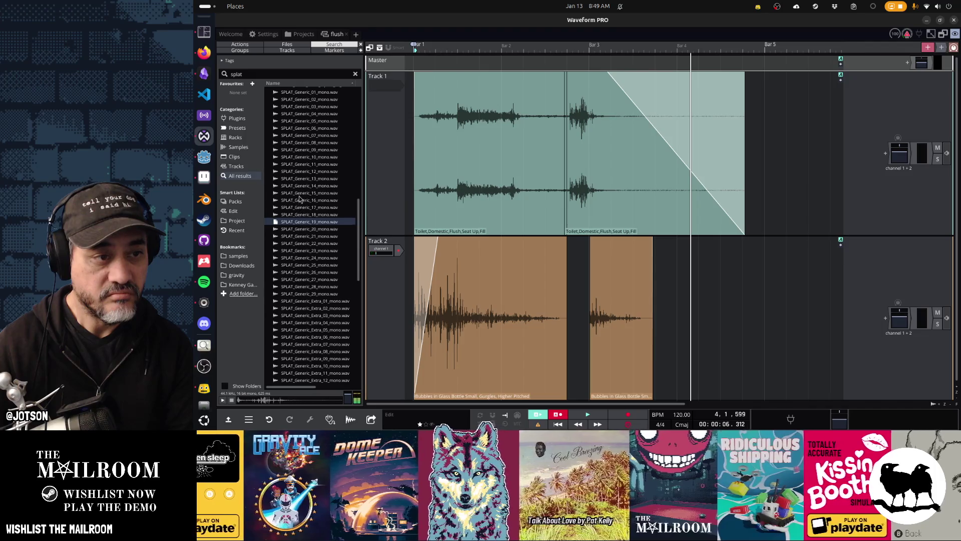
left_click(302, 165)
scroll(302, 247, "up", 5)
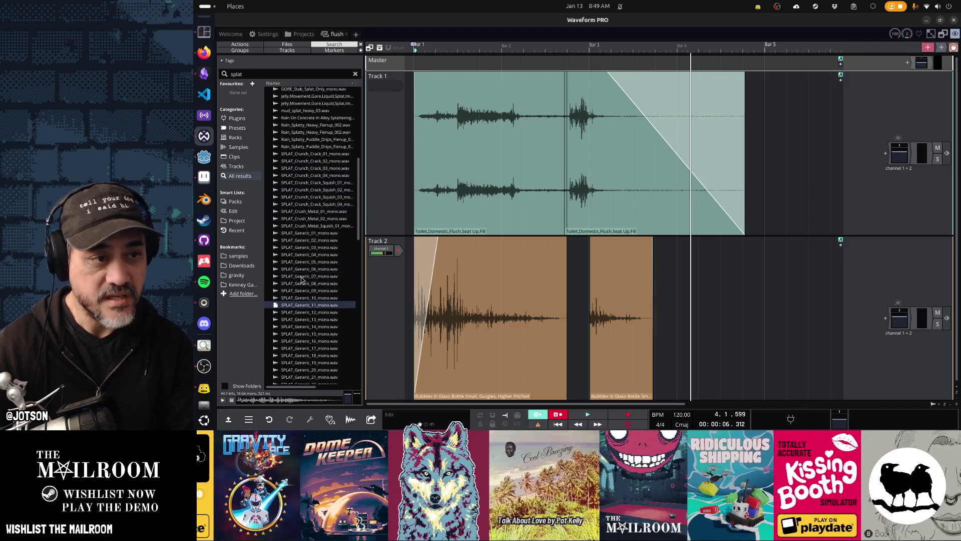
left_click(302, 277)
left_click(299, 132)
left_click(300, 140)
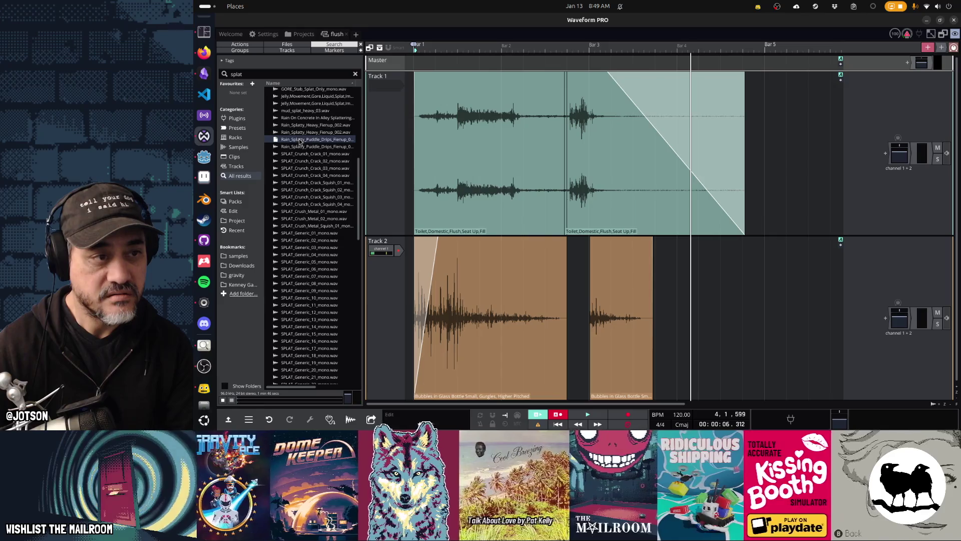
left_click(306, 119)
left_click(304, 104)
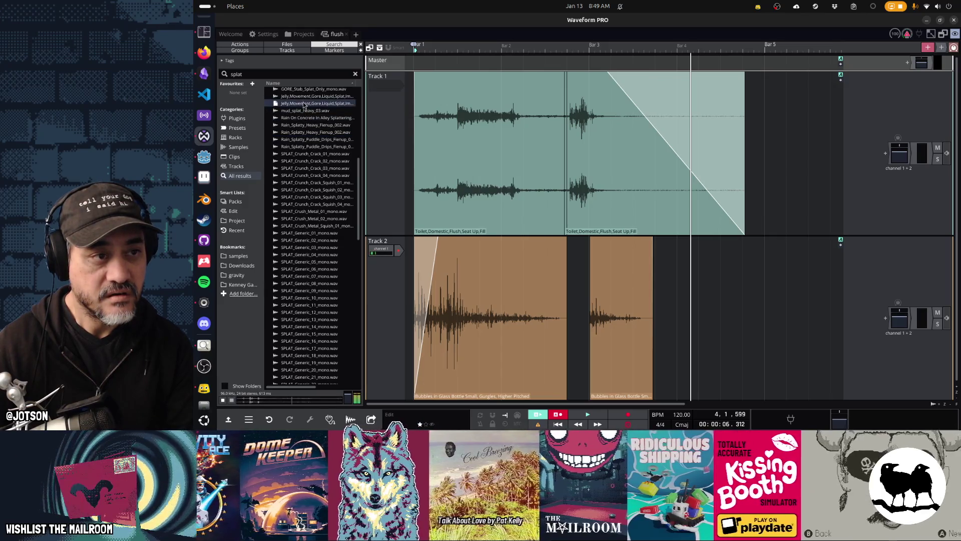
left_click(303, 97)
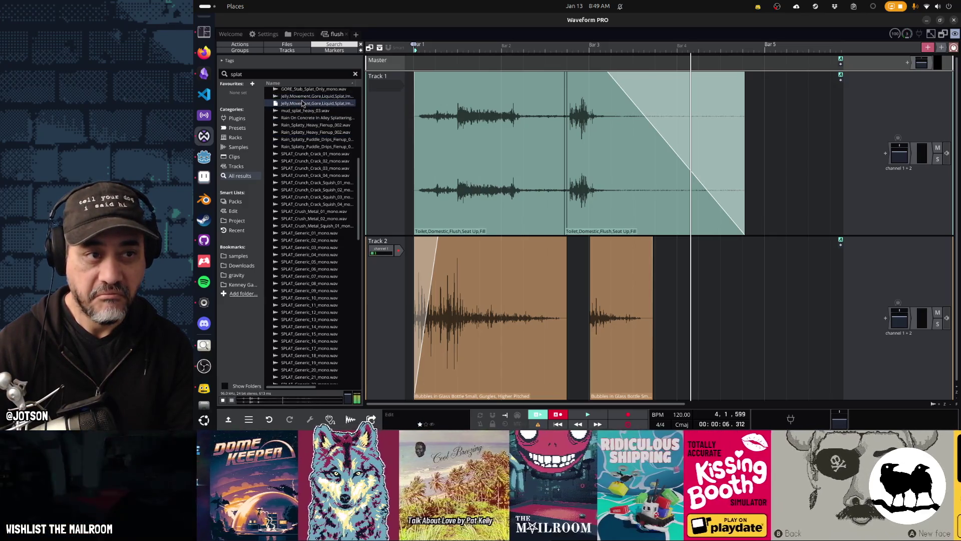
left_click_drag(346, 117, 654, 242)
Position the jelly splat just after the first Bubbles clip, nudging it earlier between playback checks.
left_click(570, 302)
key("space")
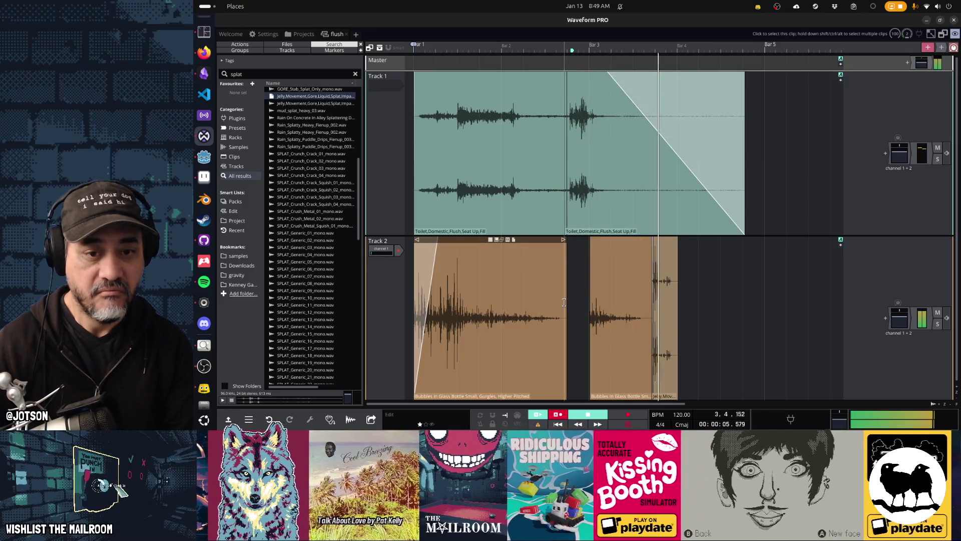
key("space")
left_click_drag(663, 240, 563, 240)
left_click(586, 249)
key("space")
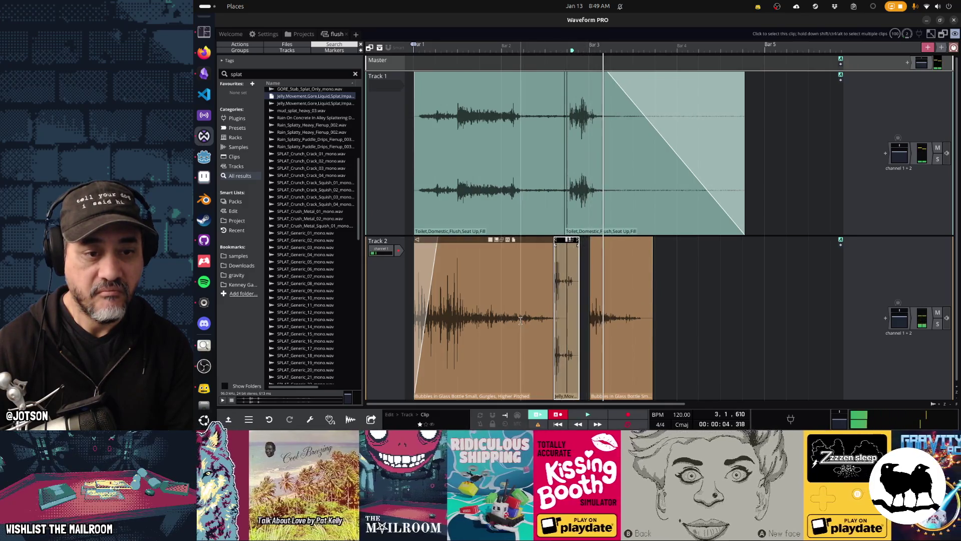
left_click(520, 320)
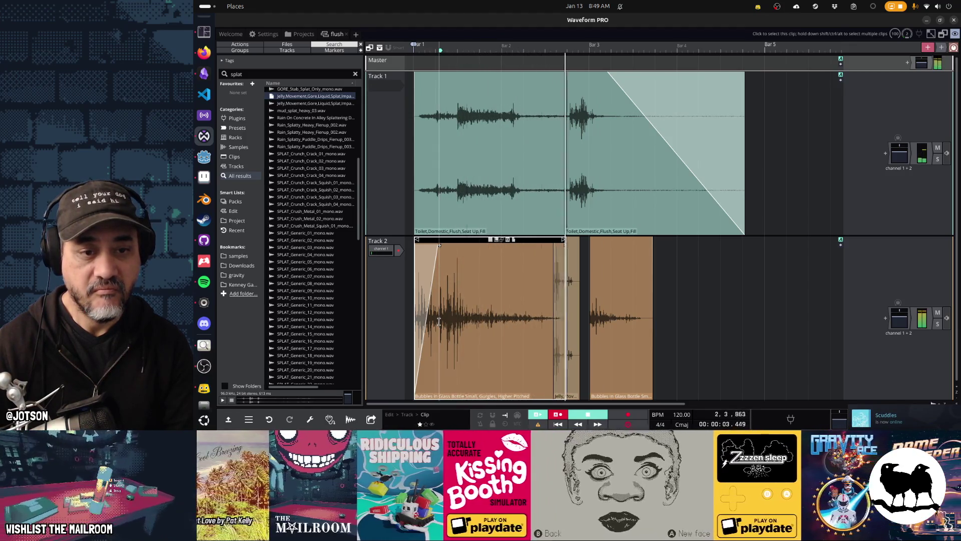
key("space")
left_click_drag(574, 242, 556, 241)
key("space")
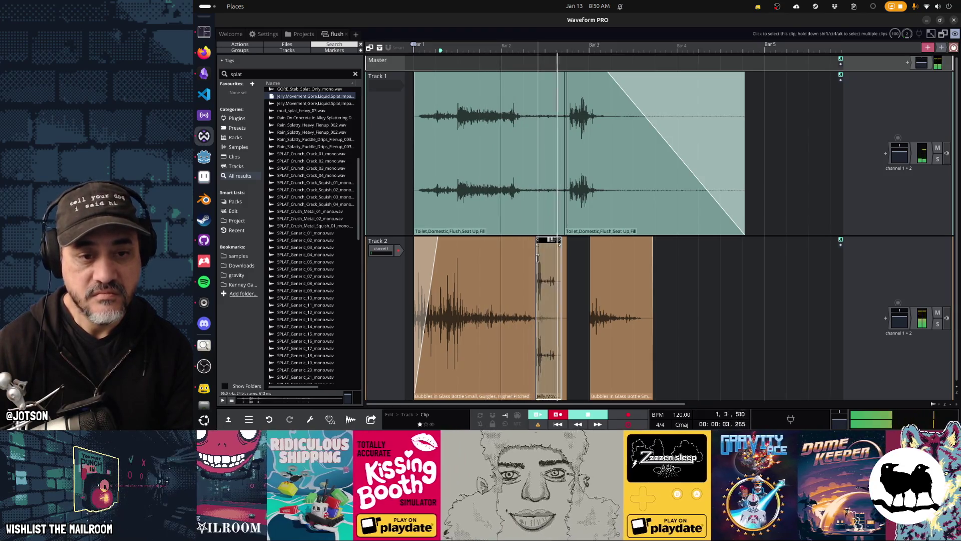
mouse_move(540, 239)
left_mouse_down()
mouse_move(525, 240)
mouse_move(526, 388)
mouse_move(398, 343)
mouse_move(399, 213)
mouse_move(483, 226)
left_mouse_up()
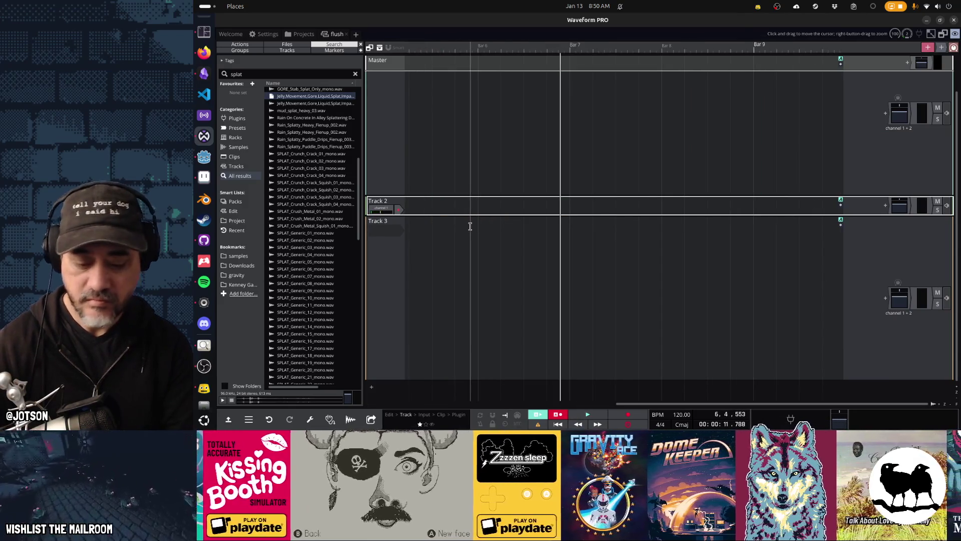
Search the browser for squish and audition crack squish, squishy and wet, and Squishy Orange 3.
key("space")
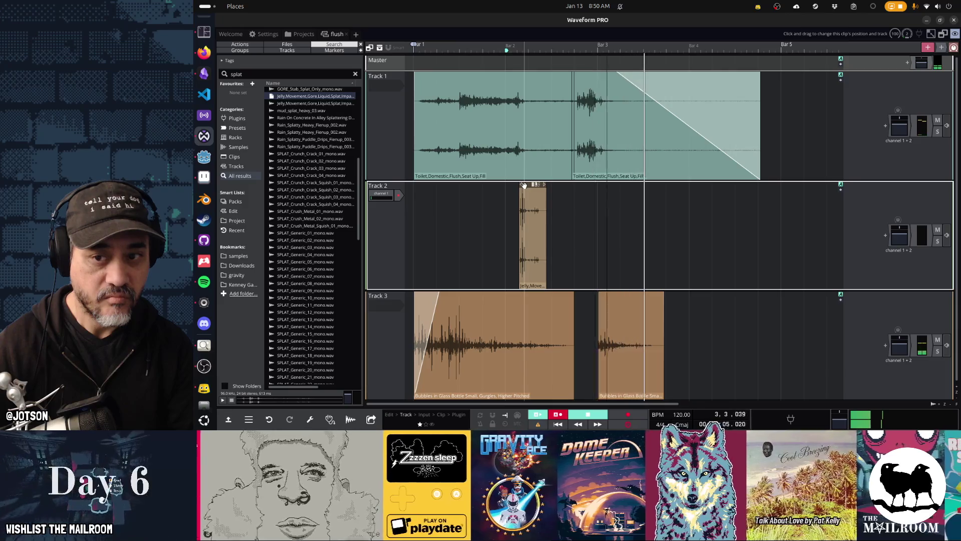
left_click(900, 232)
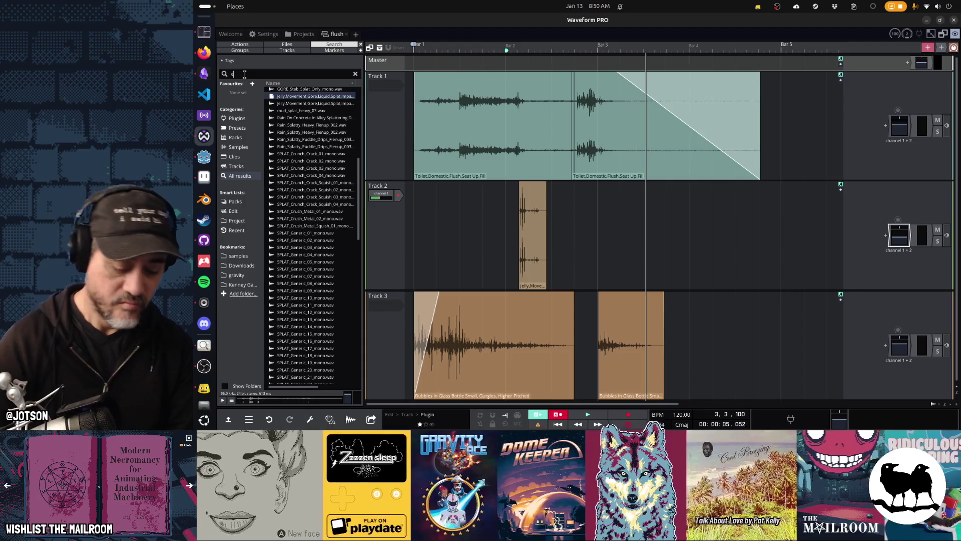
type("quish")
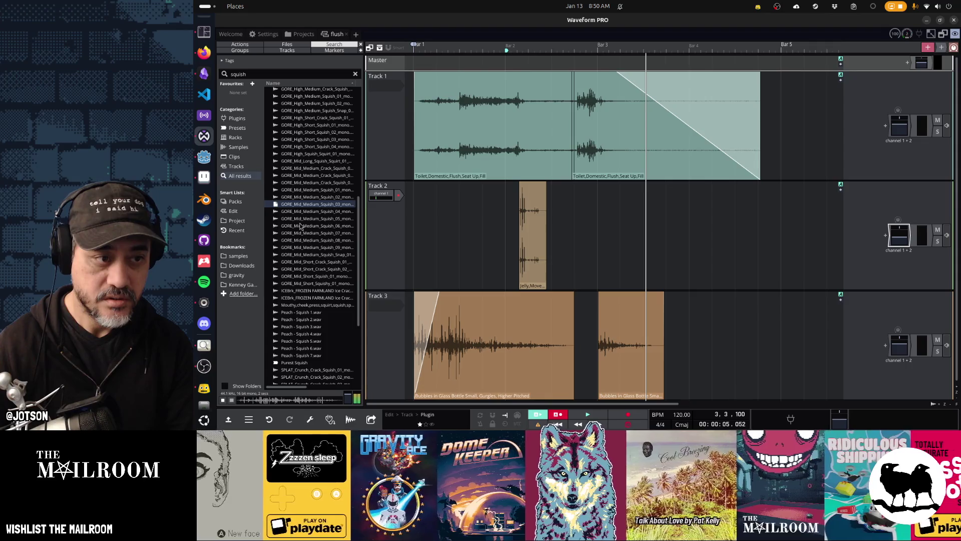
left_click(306, 261)
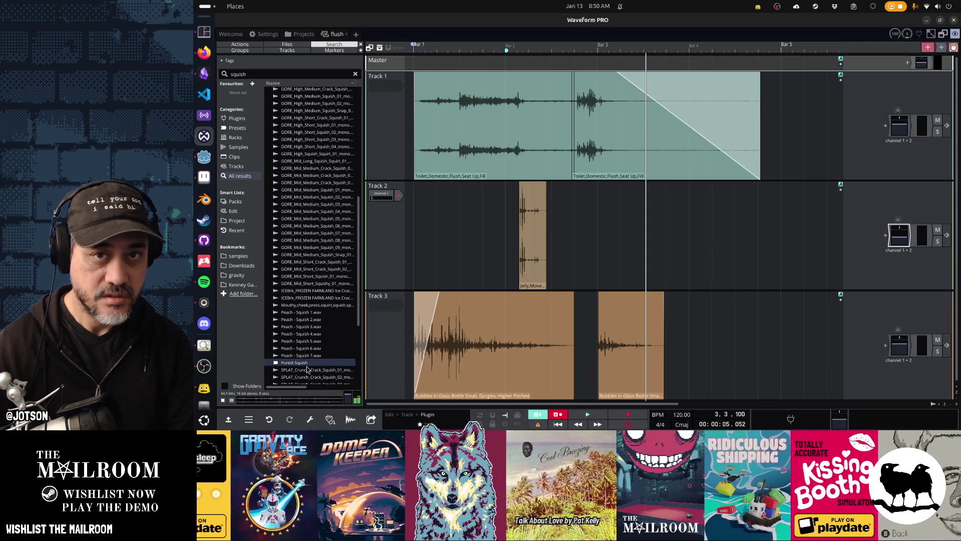
scroll(306, 346, "down", 5)
left_click(298, 321)
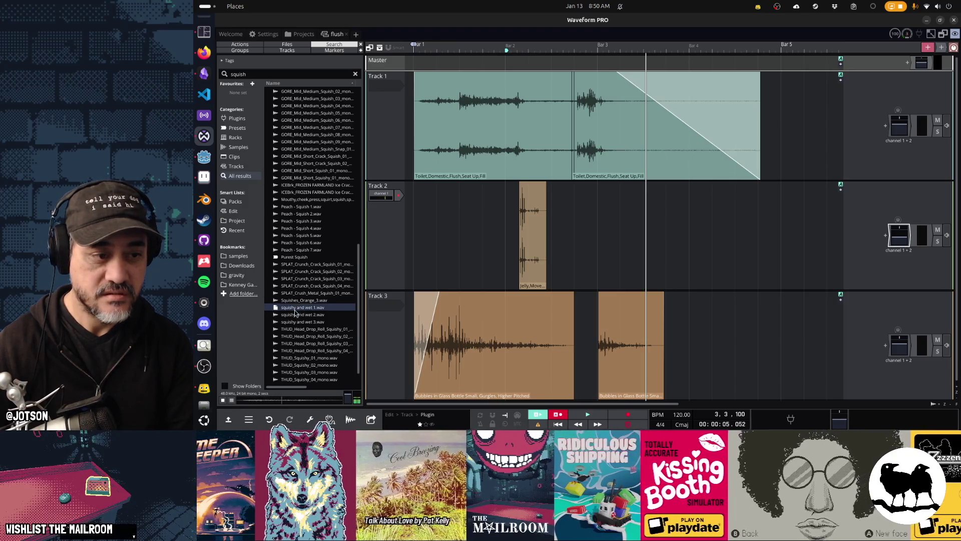
left_click(296, 301)
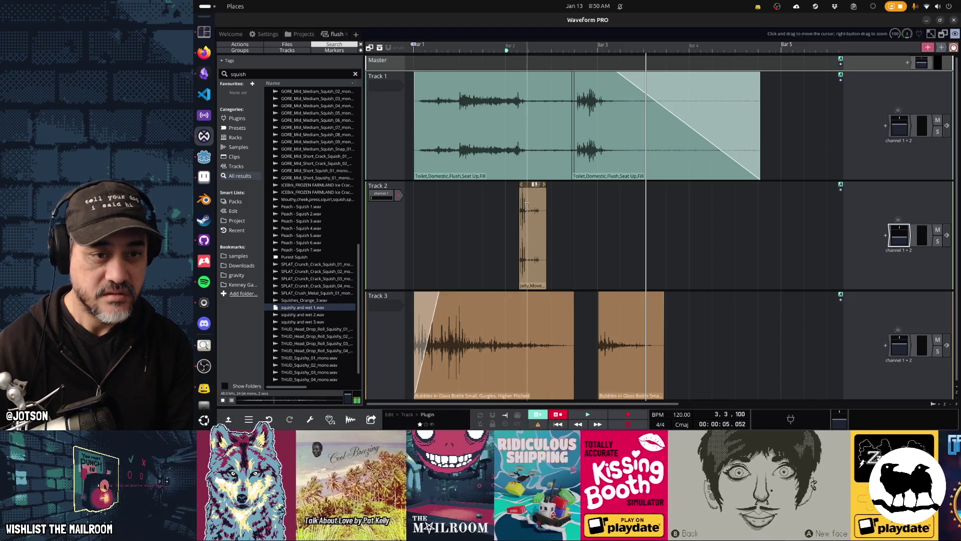
Delete the jelly clip and drop squishy and wet 1.wav onto Track 2 in its place.
key("Delete")
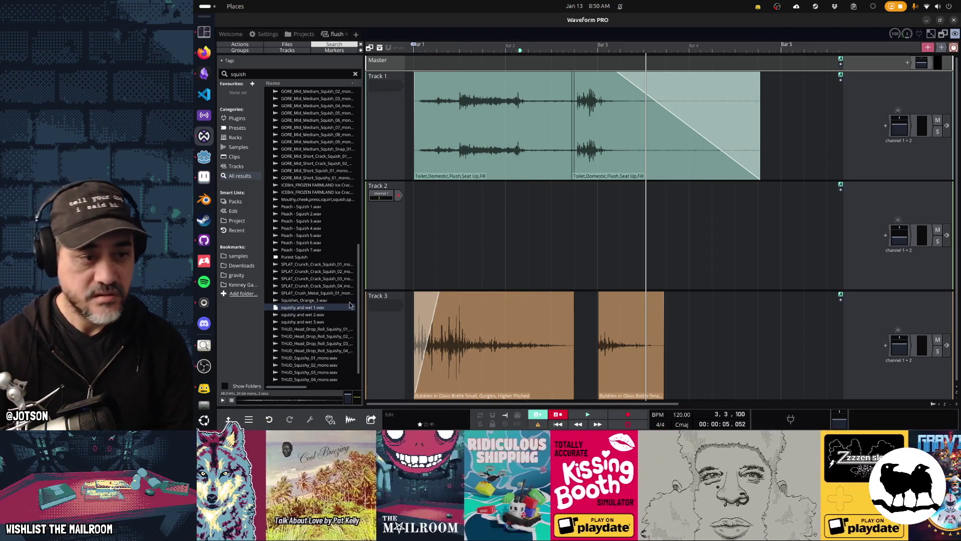
mouse_move(336, 306)
left_mouse_down()
mouse_move(461, 220)
mouse_move(518, 220)
left_mouse_up()
left_click(411, 241)
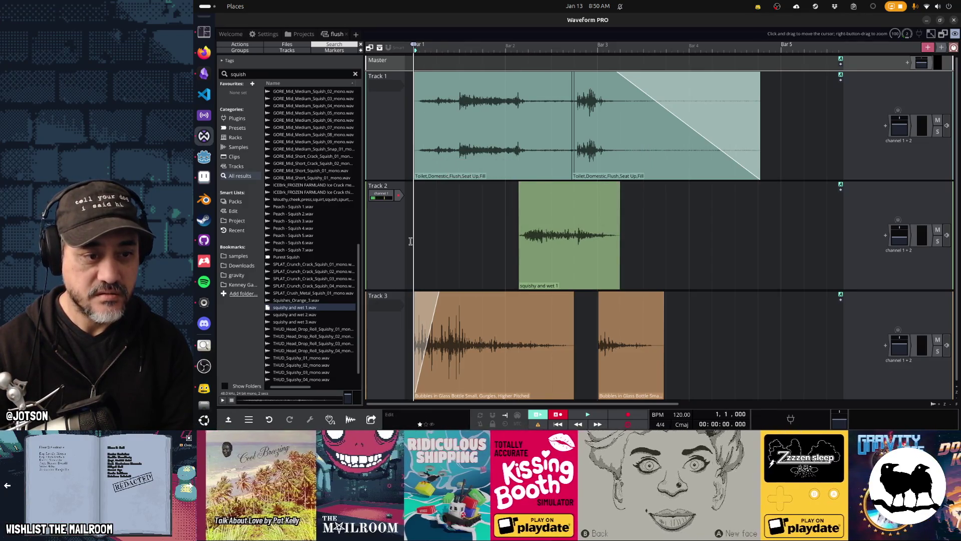
key("space")
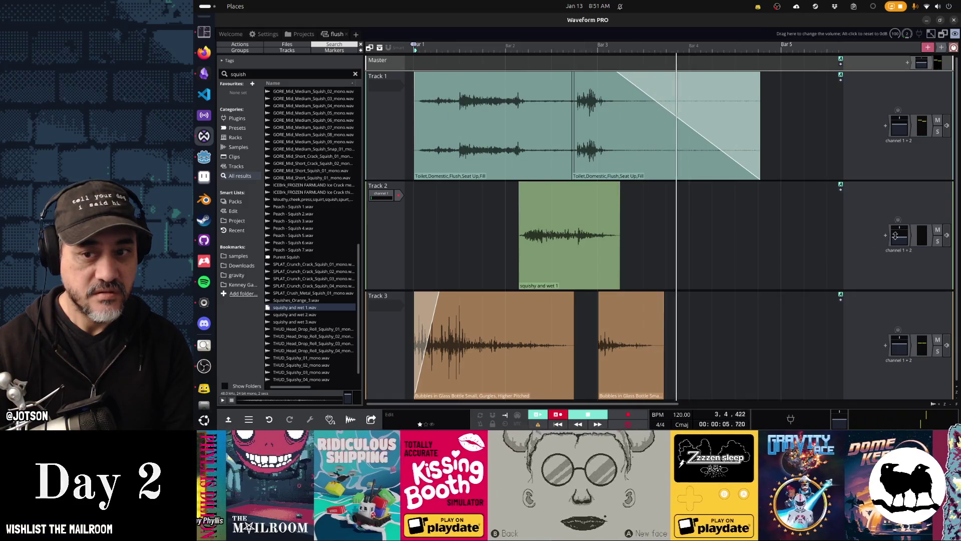
left_click(899, 236)
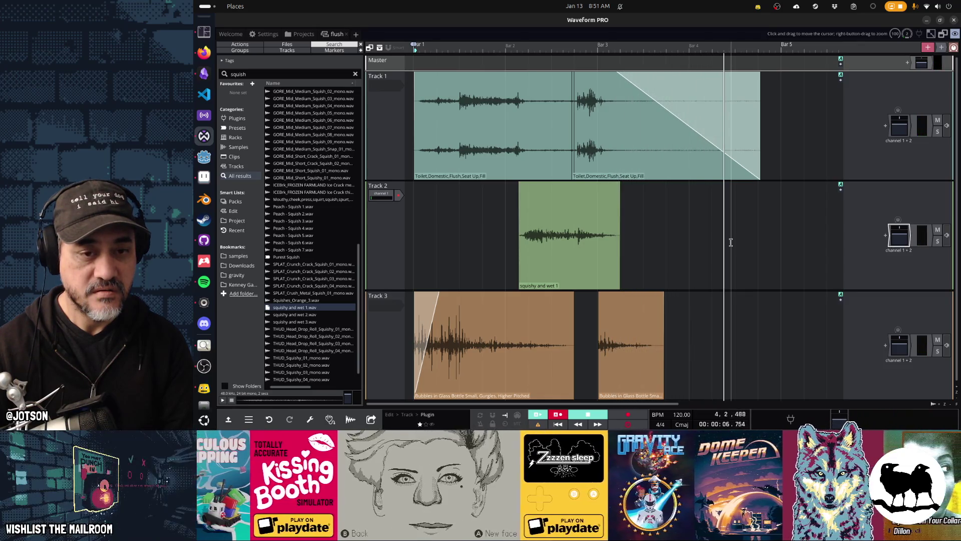
key("space")
key("space")
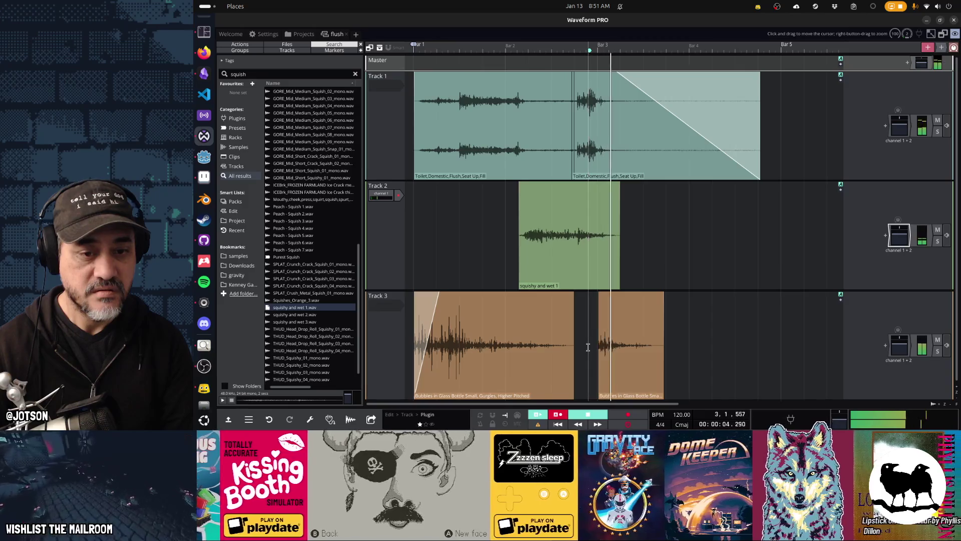
key("space")
left_click(620, 296)
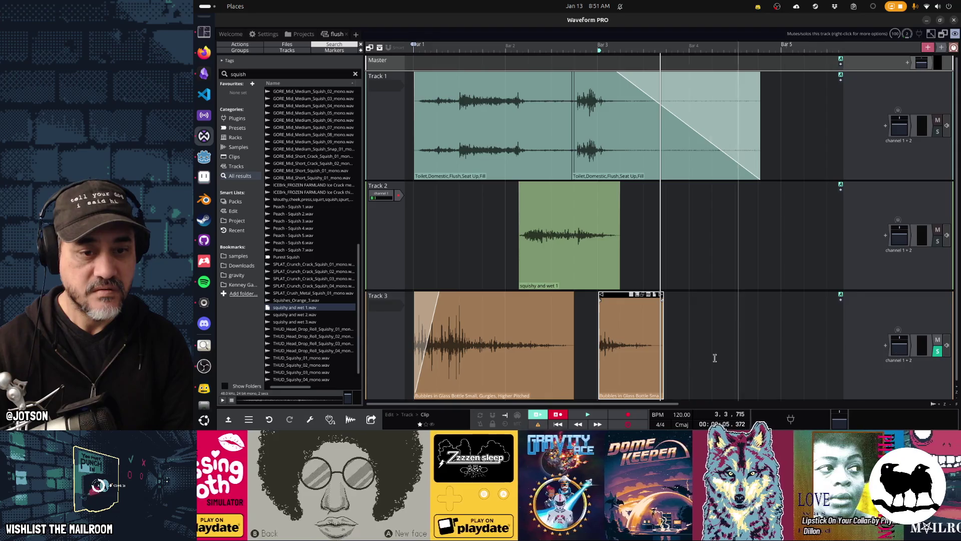
left_click(592, 352)
key("space")
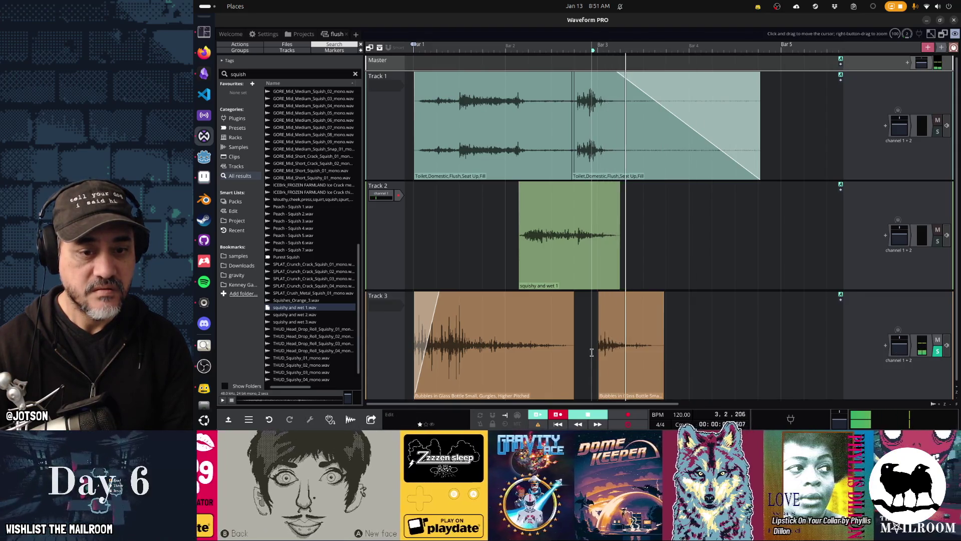
key("space")
key("space")
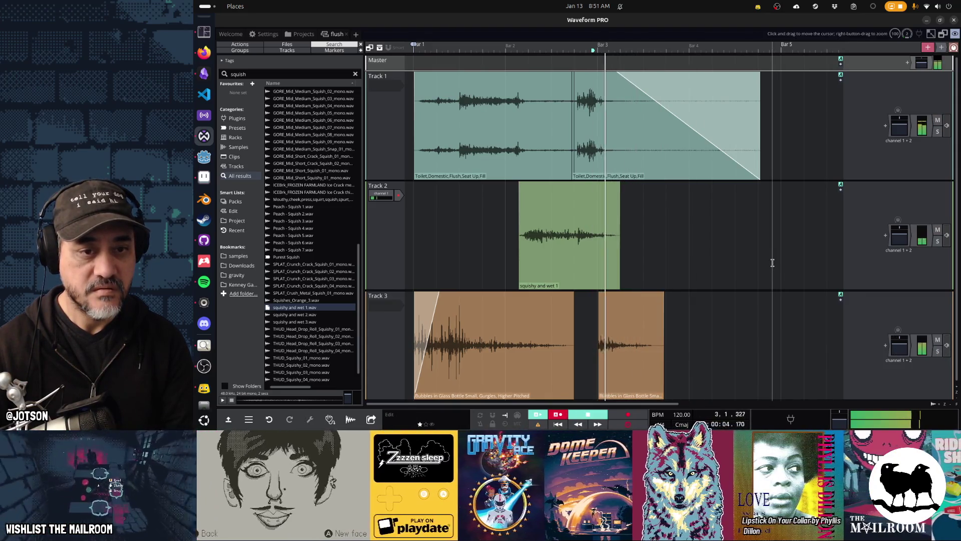
key("space")
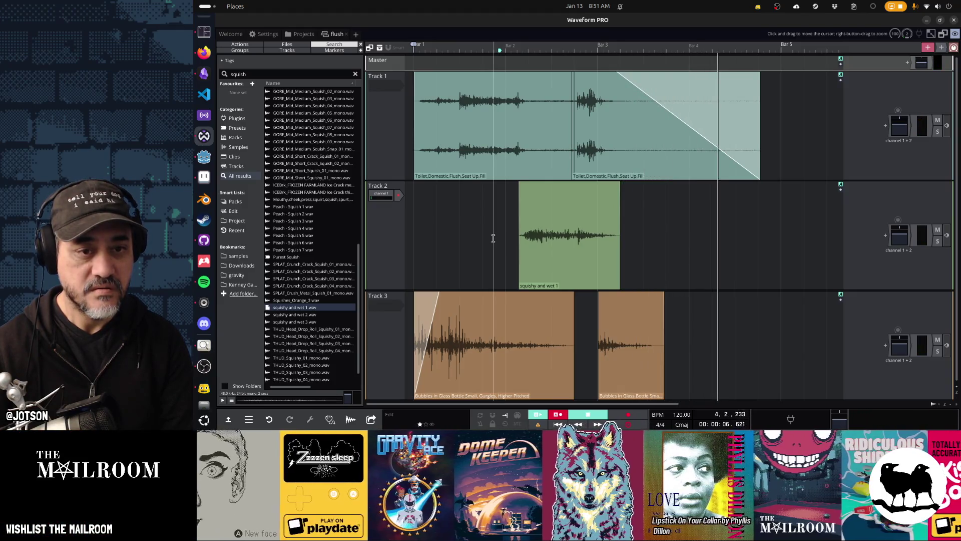
key("space")
key("space")
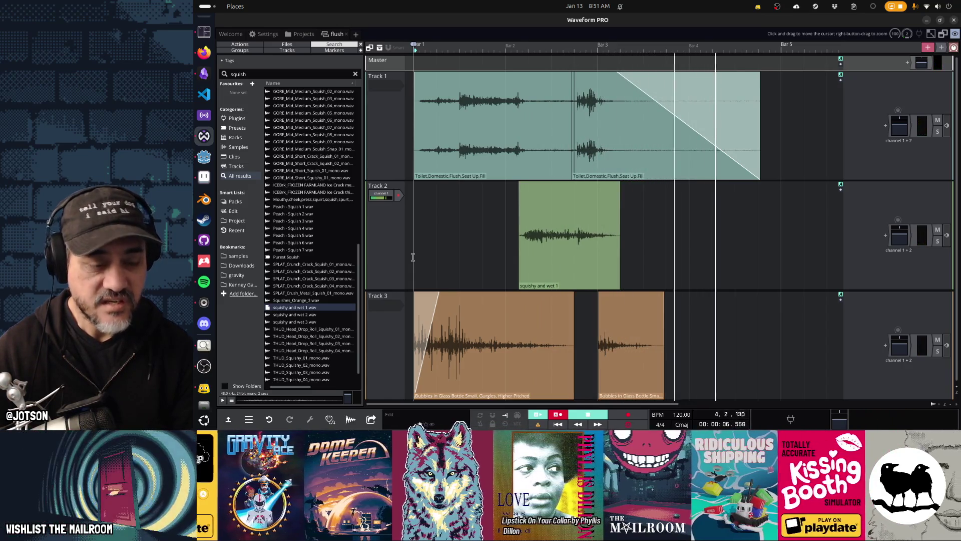
key("space")
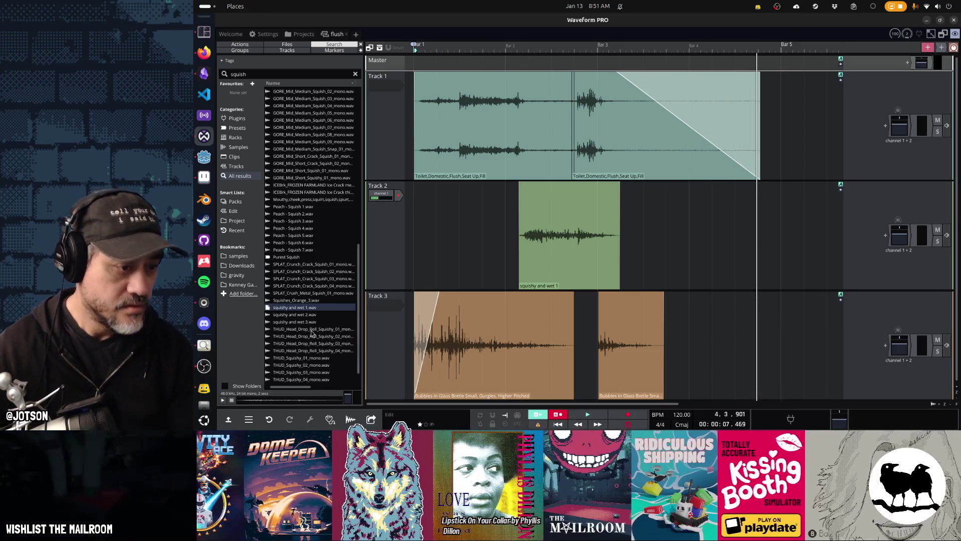
scroll(311, 333, "down", 1)
scroll(312, 333, "up", 10)
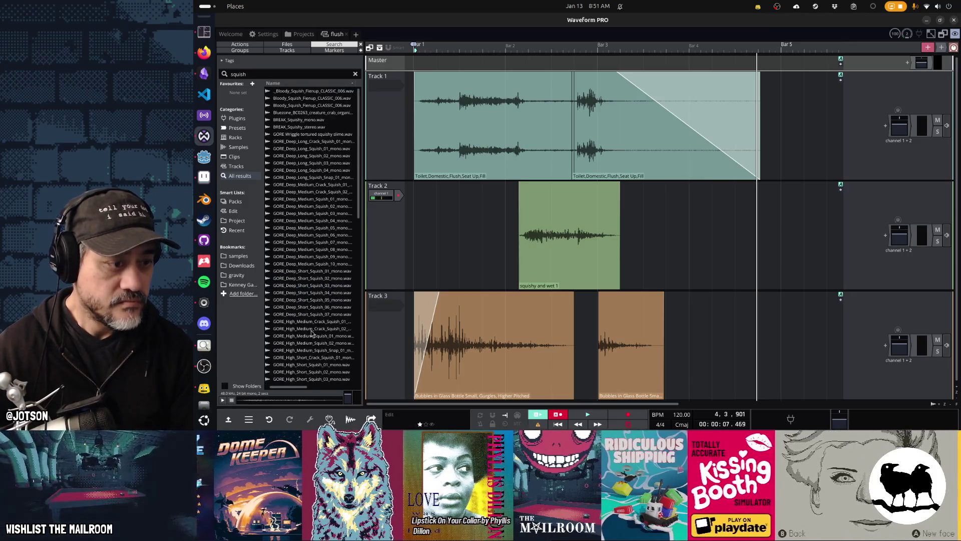
left_click(249, 419)
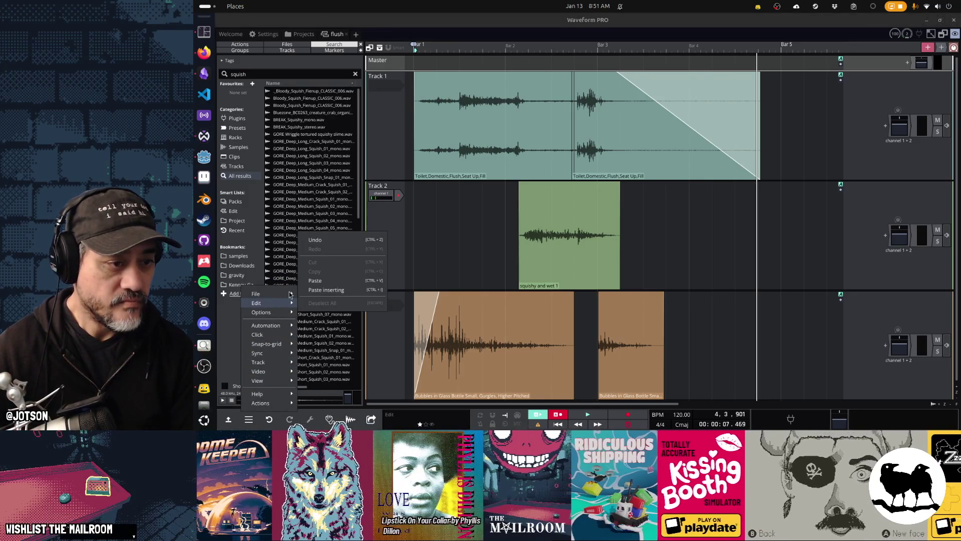
Render the mix to flush.ogg as Ogg Vorbis and view the repository's change list.
mouse_move(291, 295)
left_click(341, 209)
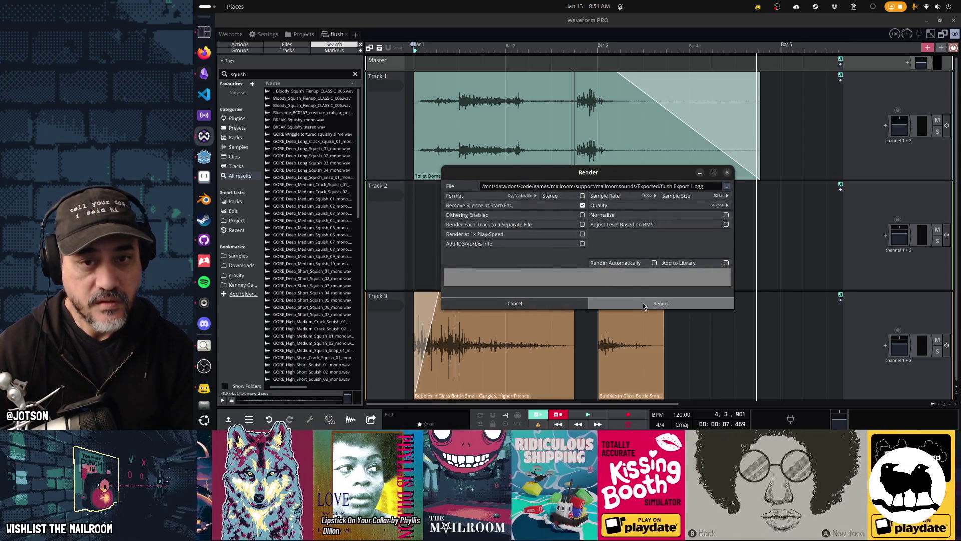
left_click(643, 303)
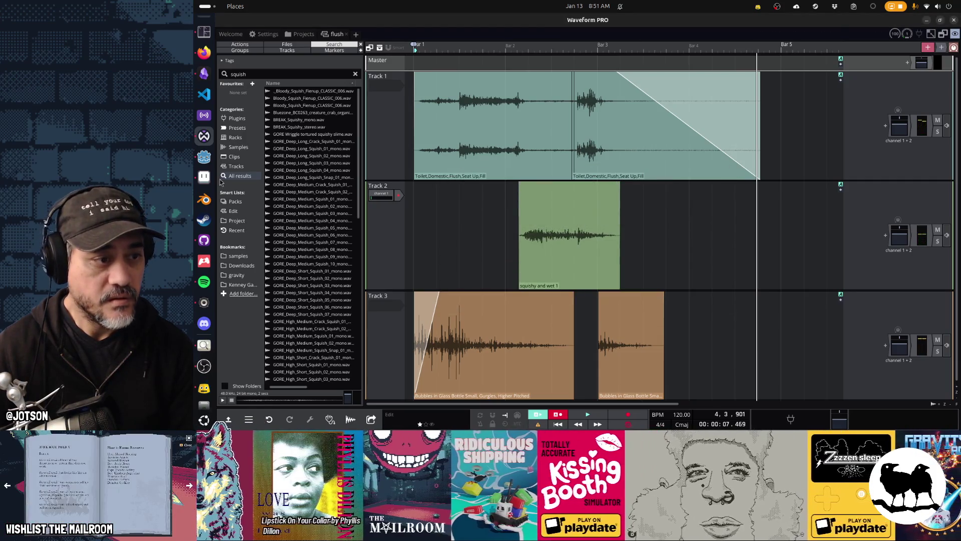
left_click(205, 242)
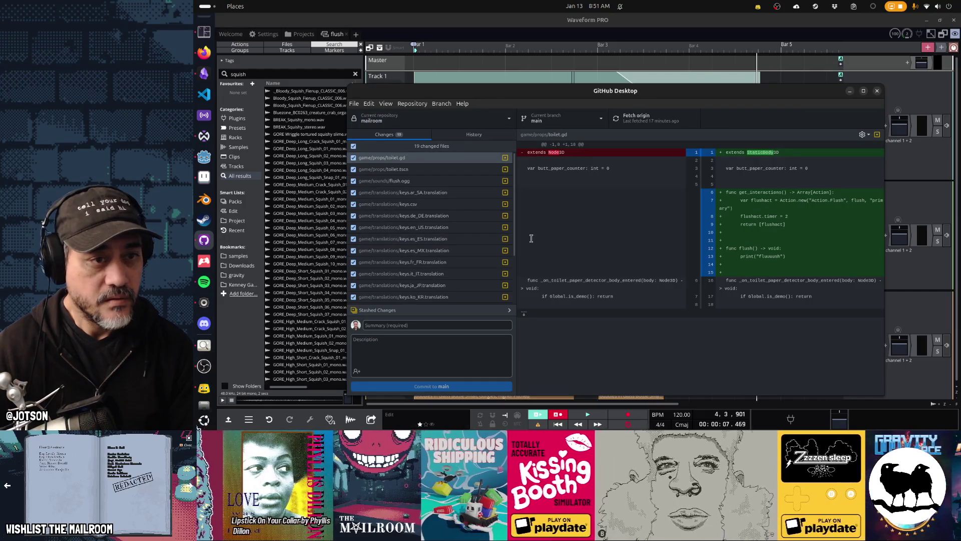
Check the game/sounds/flush.ogg diff, which shows only a binary change, then return to Godot.
left_click(471, 185)
scroll(470, 204, "down", 2)
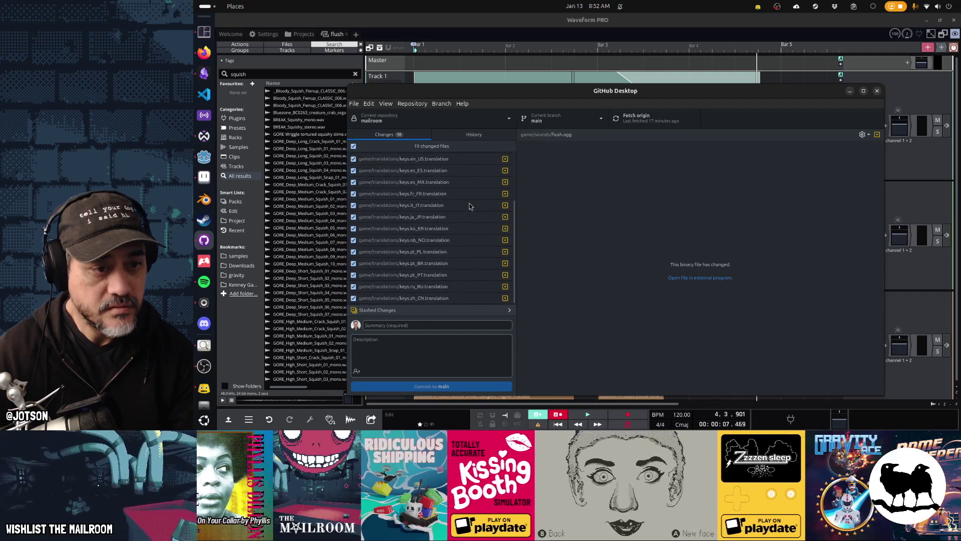
scroll(469, 203, "up", 2)
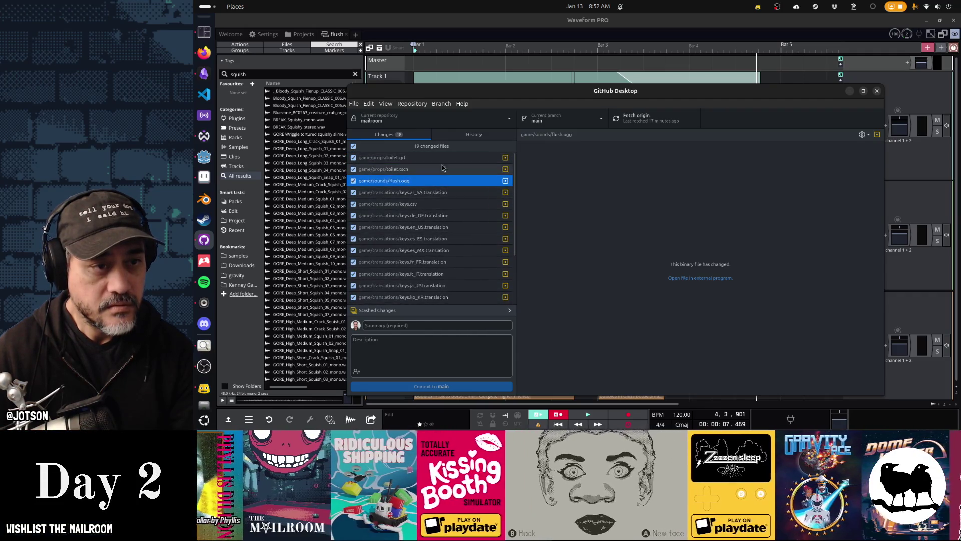
left_click(210, 164)
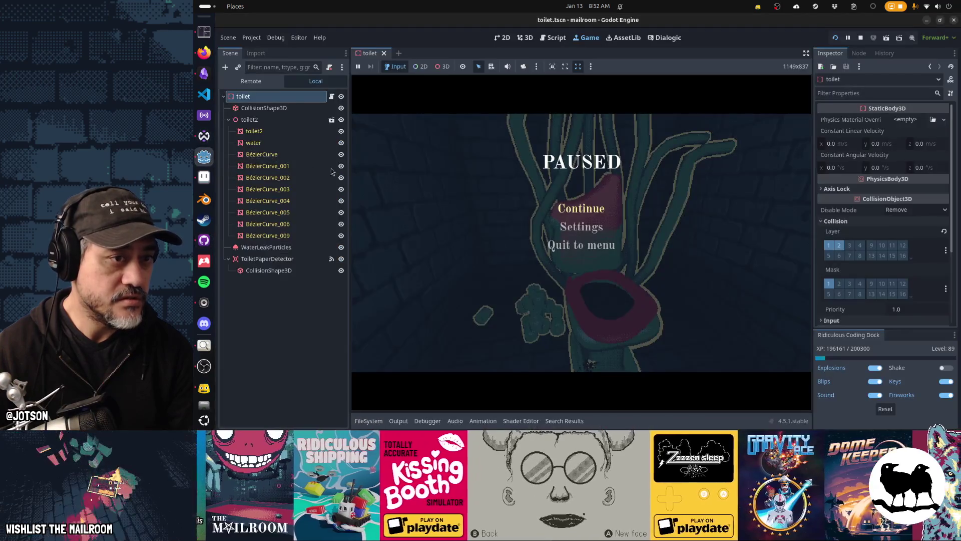
Add an AudioStreamPlayer3D node to the toilet scene and name it FlushSound.
left_click(226, 68)
type("audiostreamplayer3d")
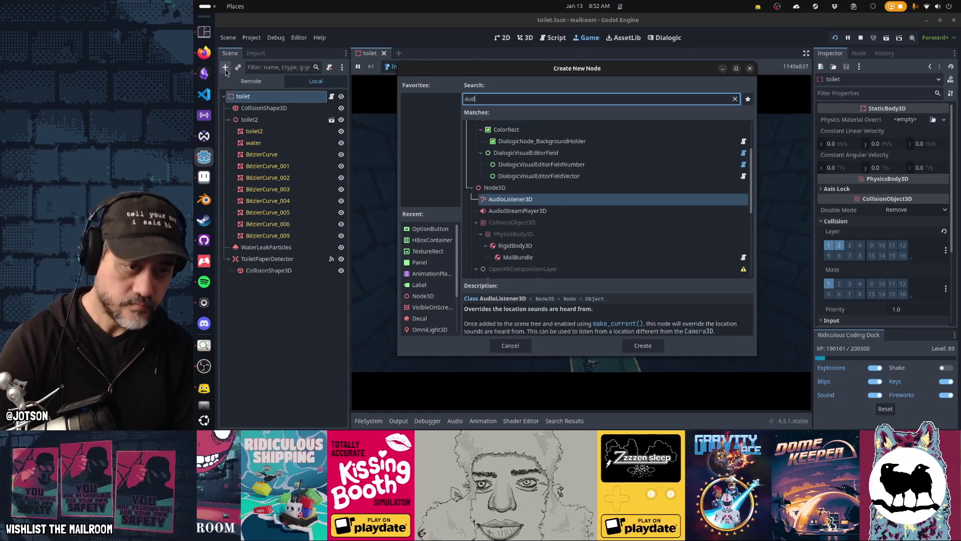
key("Return")
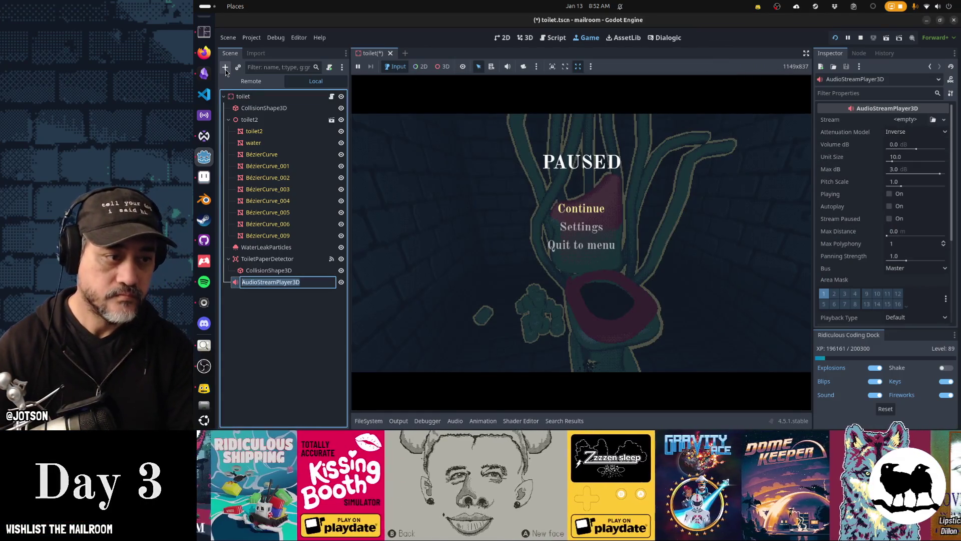
type("FlushS")
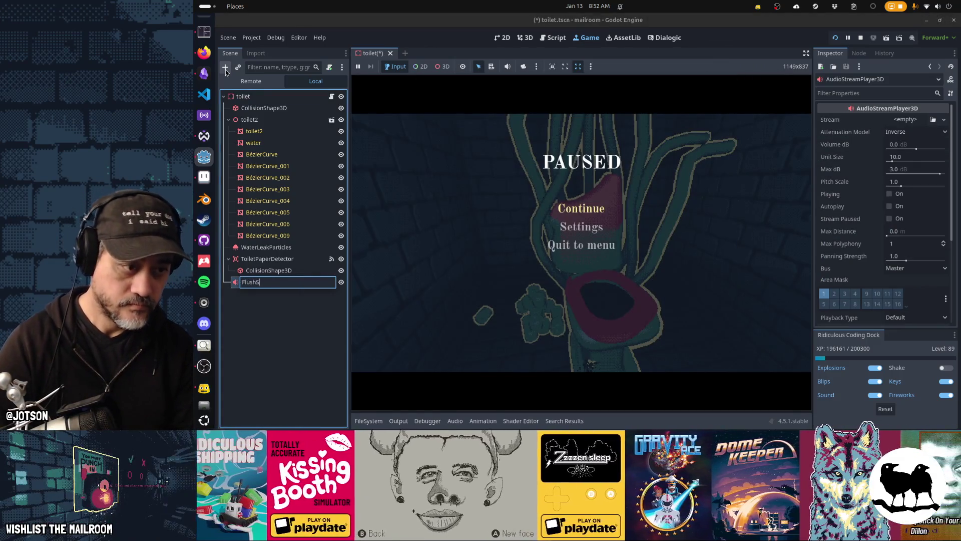
type("ound")
key("Return")
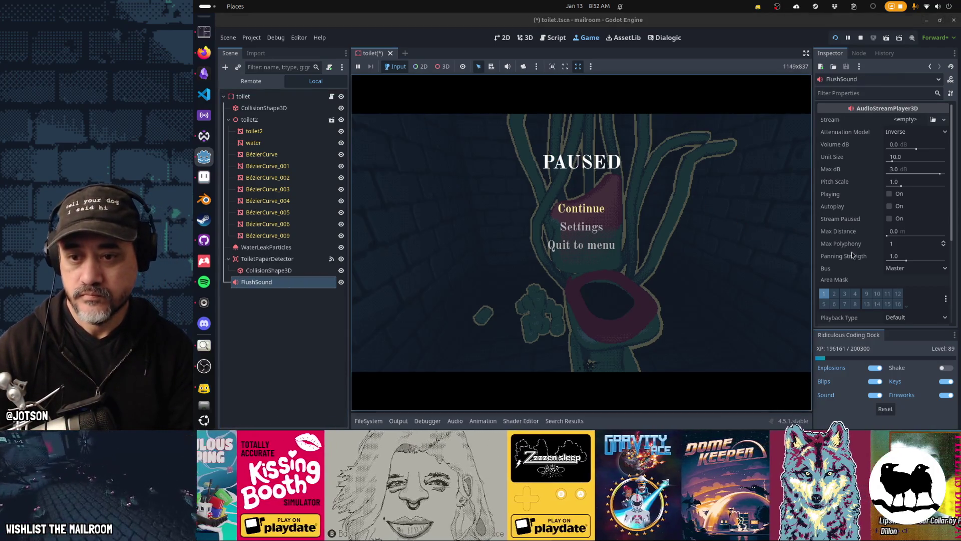
Route FlushSound to the sfx bus, load flush.ogg as its stream, and preview it.
left_click(893, 269)
left_click(898, 292)
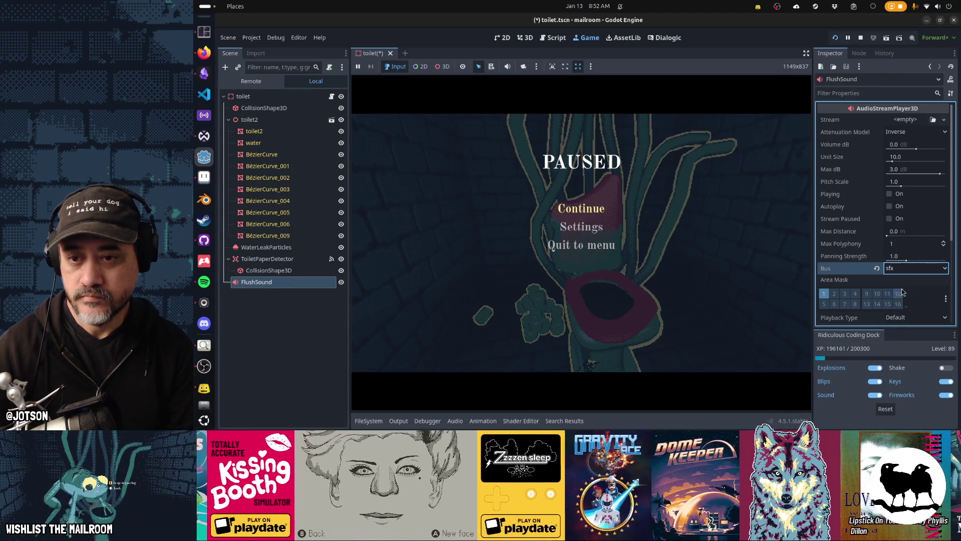
left_click(913, 119)
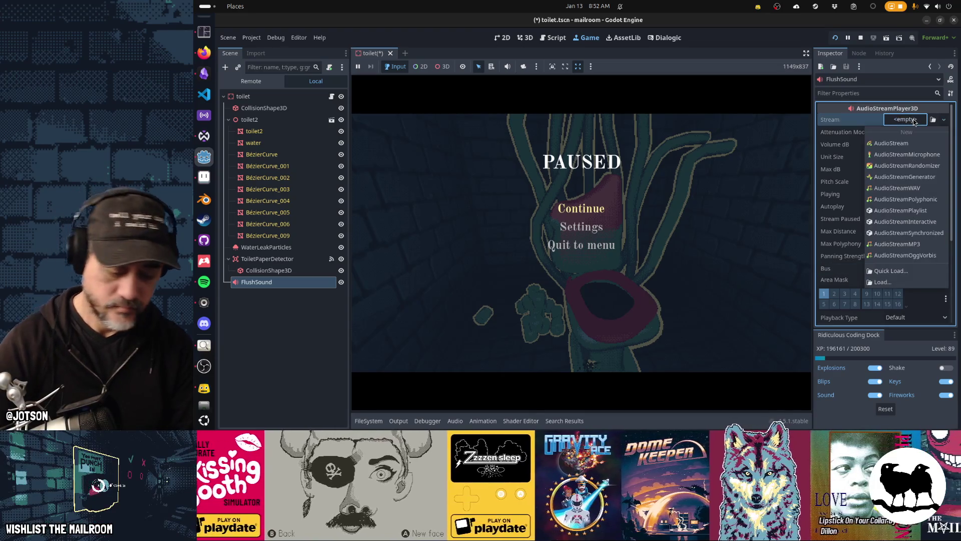
key("Up")
key("Up")
key("Return")
type("flush")
key("Return")
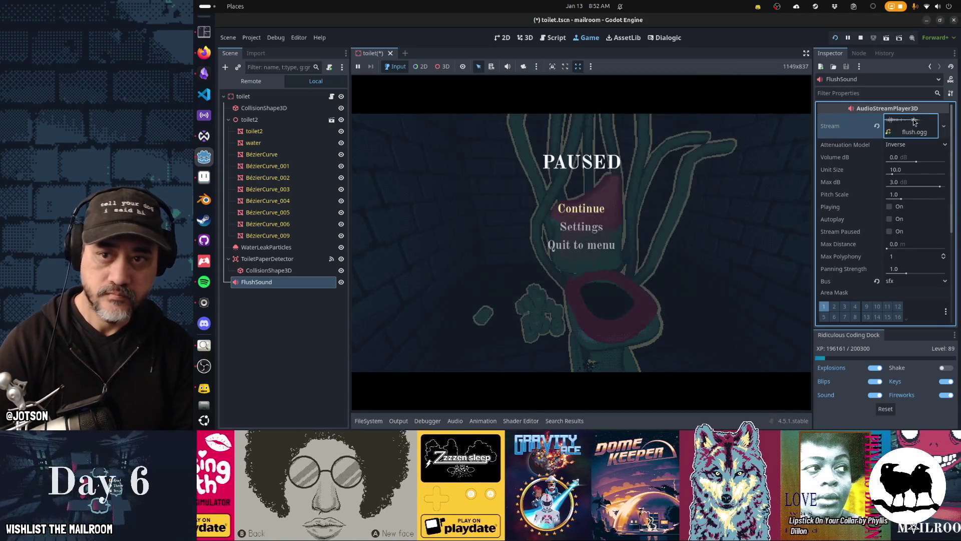
left_click(890, 206)
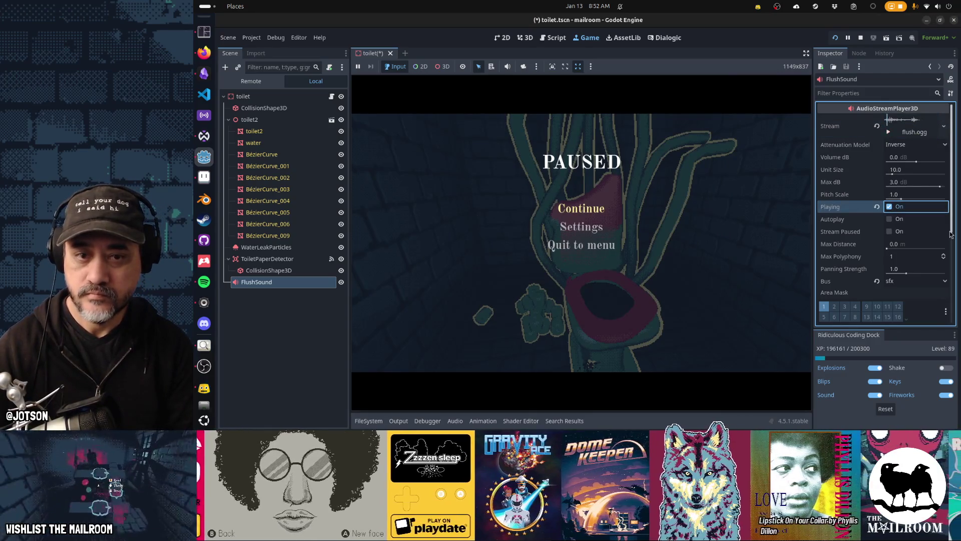
Set FlushSound's Max Distance to 10 m, then save the scene and relaunch the game.
left_click(915, 245)
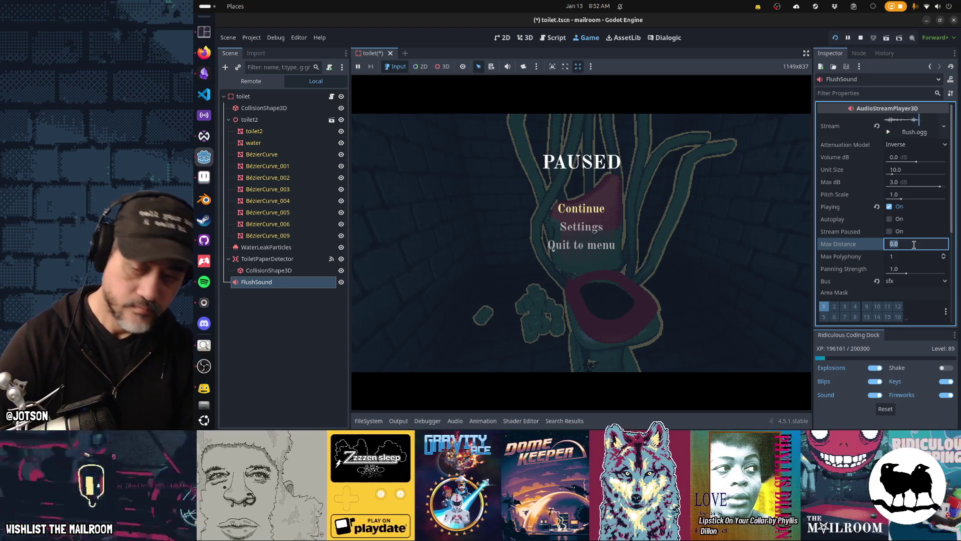
type("10")
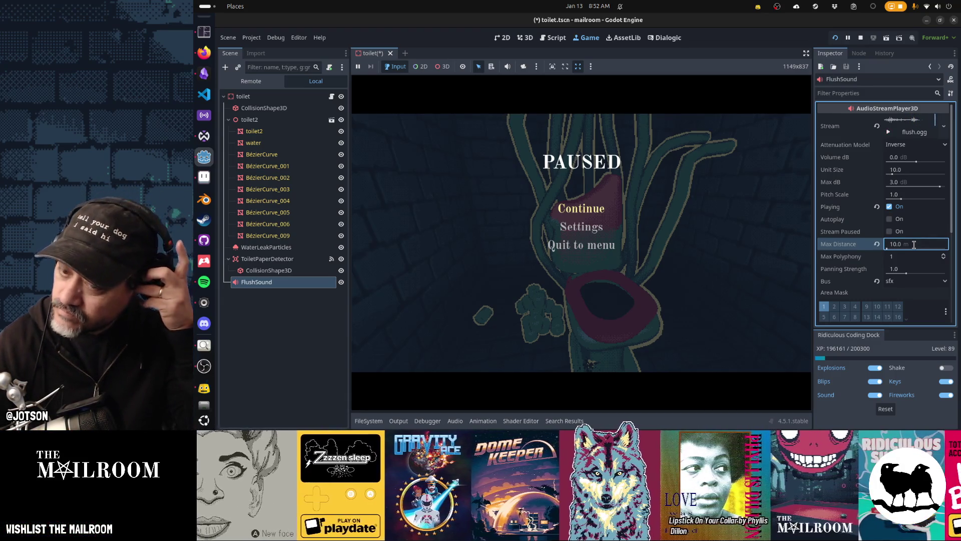
left_click(613, 230)
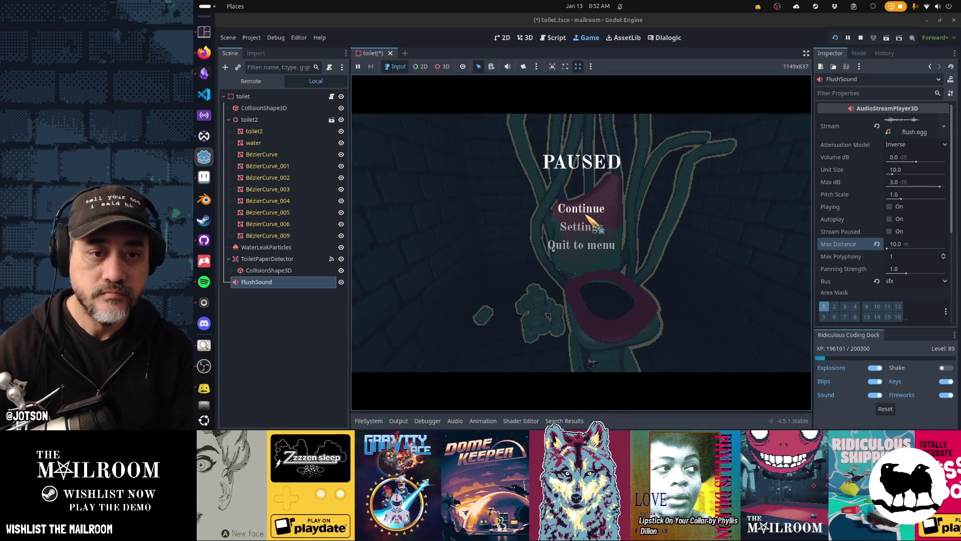
left_click(587, 215)
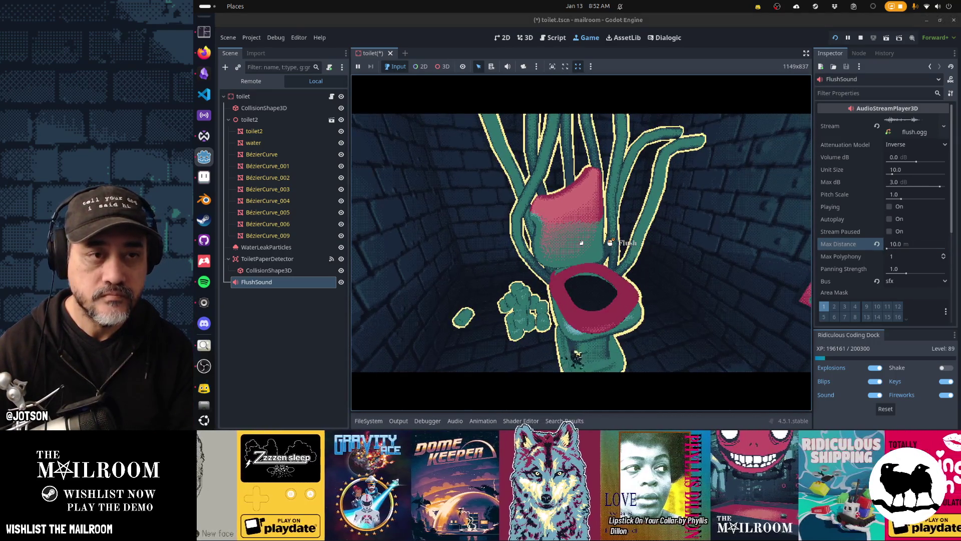
key("Escape")
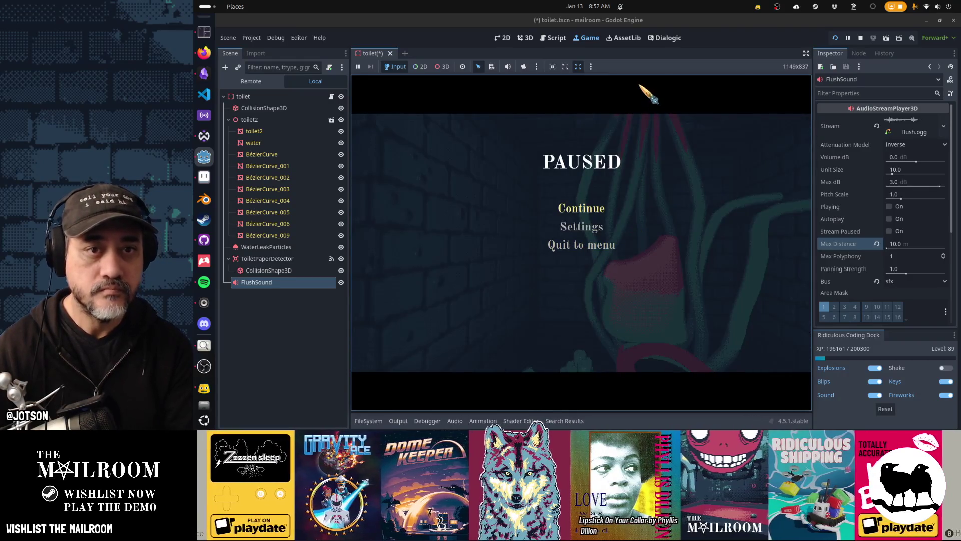
key("F6")
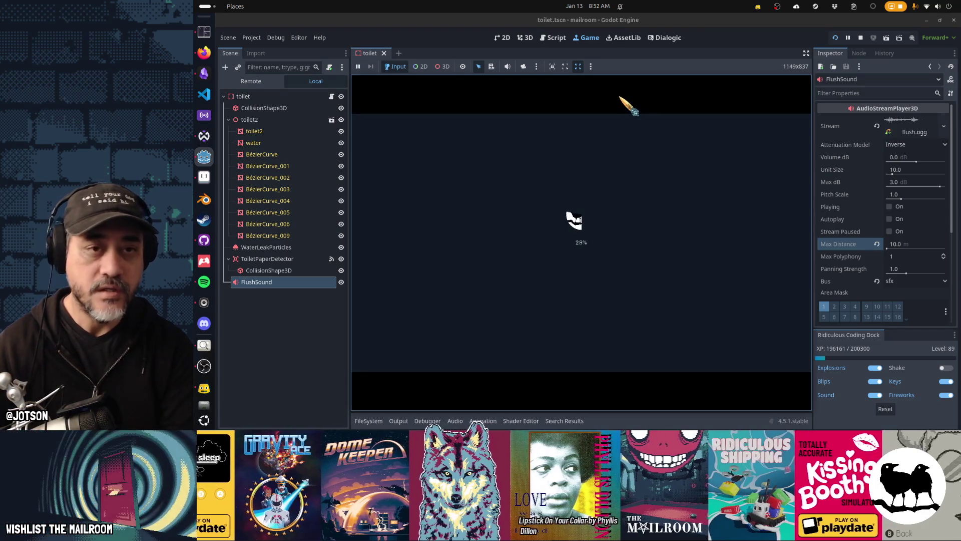
key("F8")
In toilet.gd, add the line flushact.sound = %FlushSound under the flush action.
left_click(556, 38)
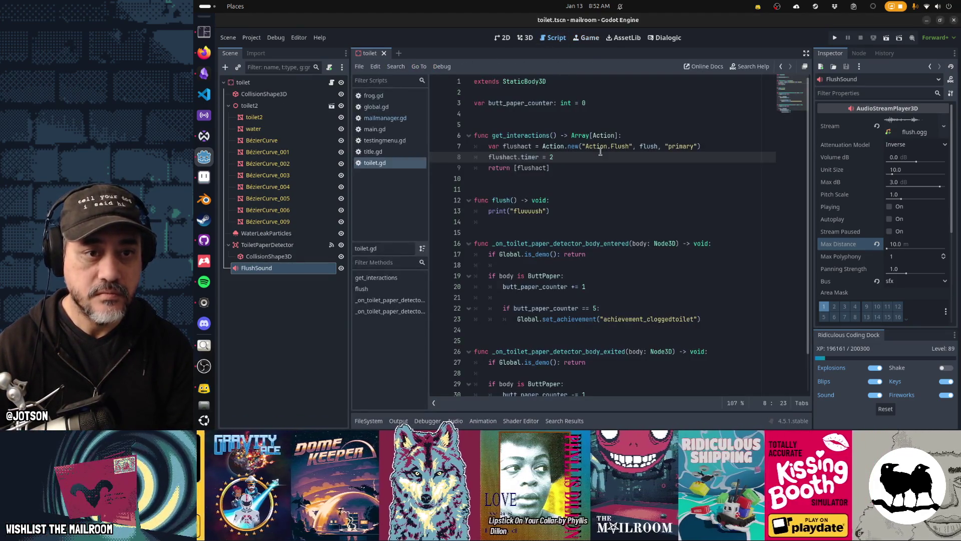
key("Return")
type("flus")
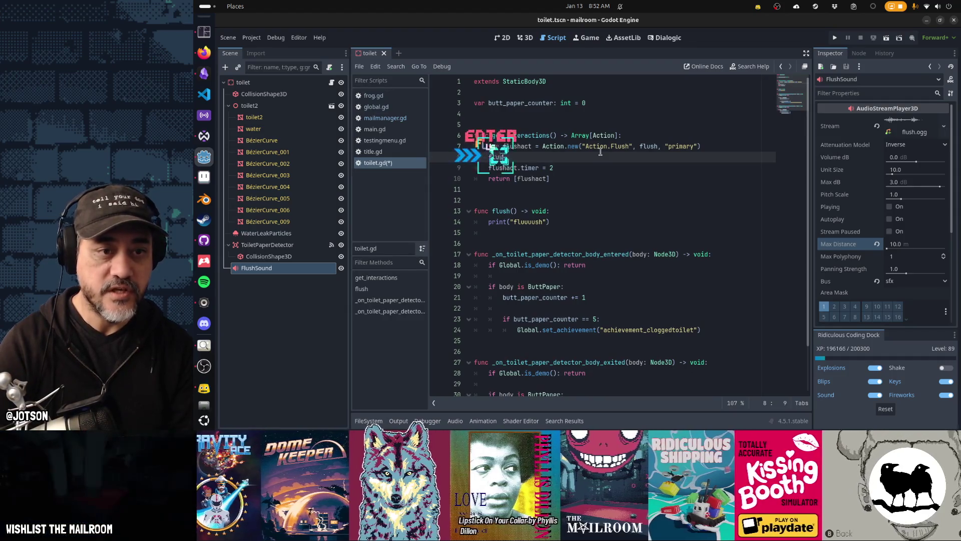
type("hact.sound = ")
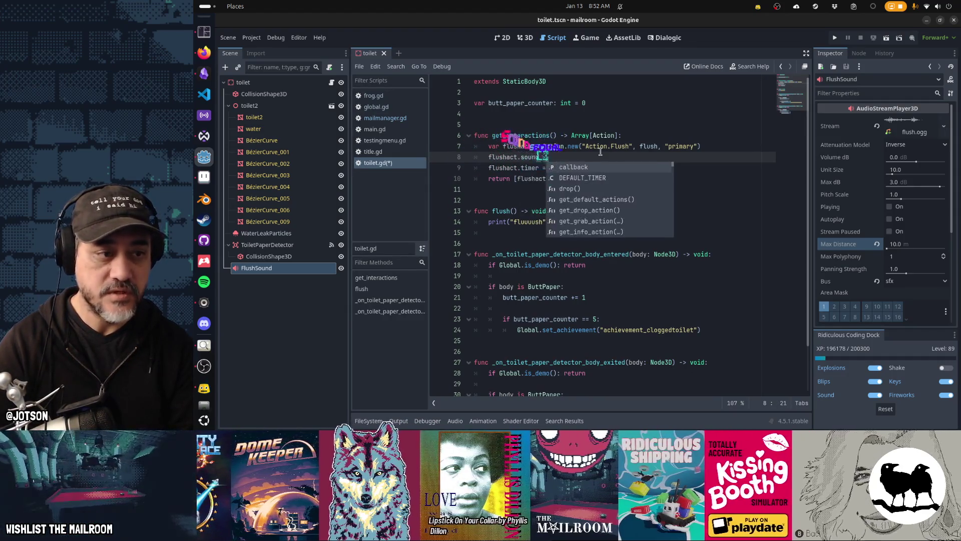
type("$FlushSound")
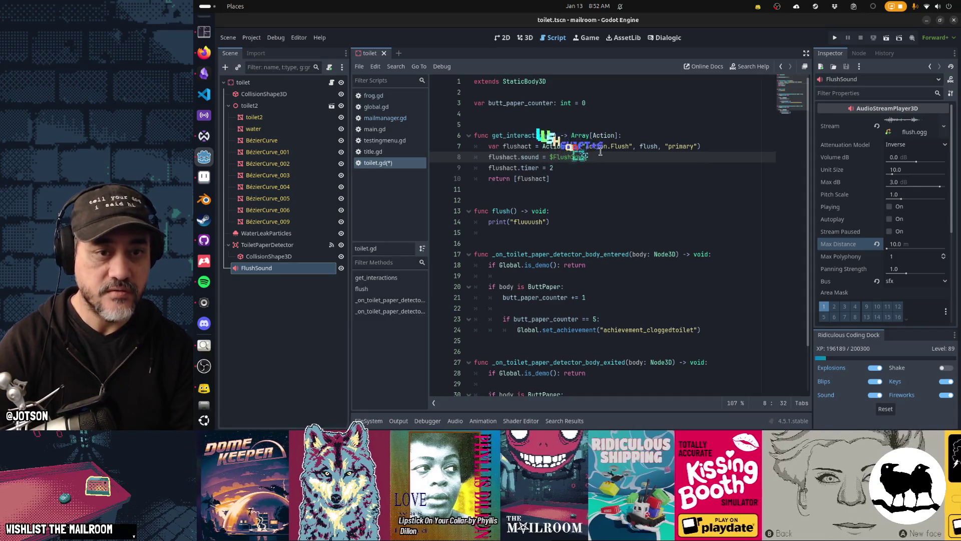
key("ctrl+Left")
key("BackSpace")
type("%")
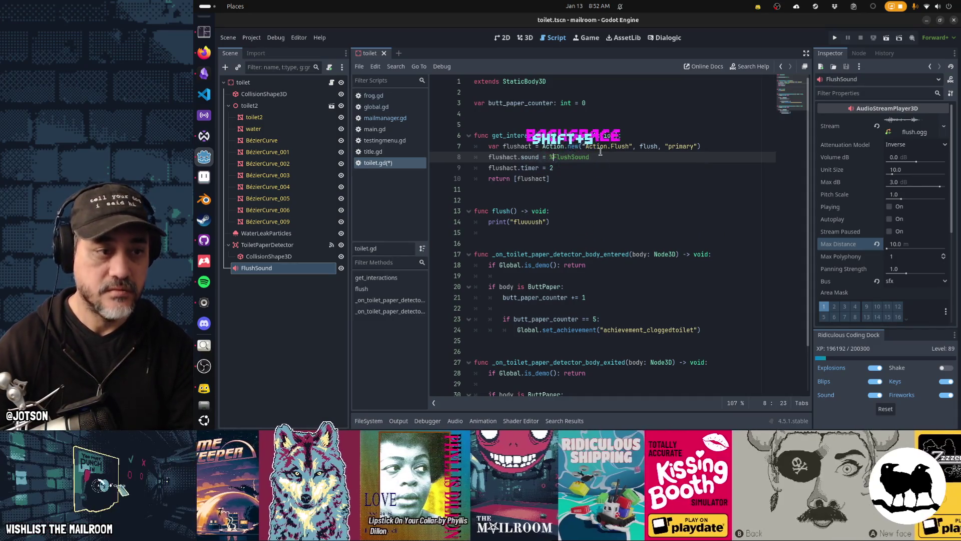
Make FlushSound accessible by unique name, save, and run the project.
right_click(326, 269)
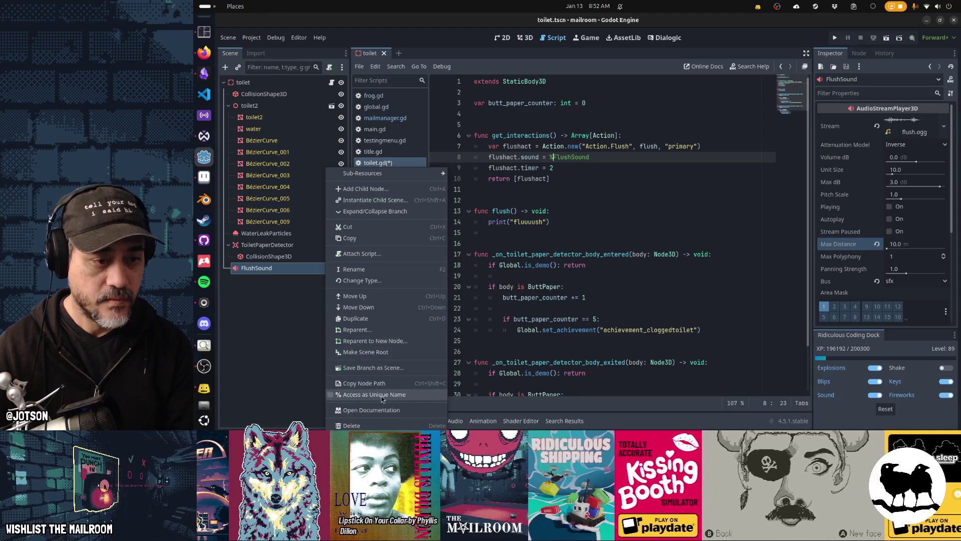
left_click(380, 365)
left_click(599, 159)
key("ctrl+s")
key("F5")
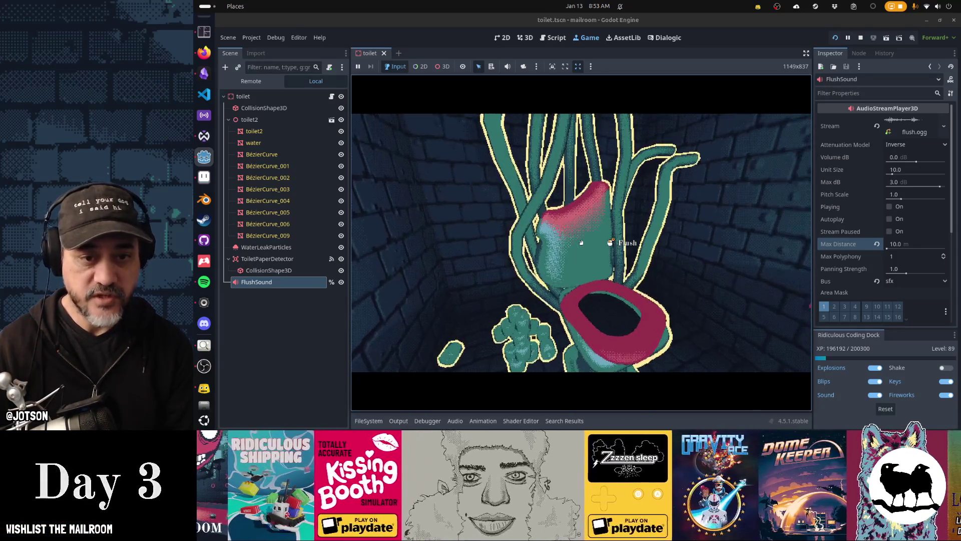
Hold Flush on the toilet three times in-game, then pause and return to the 3D view.
left_click(581, 243)
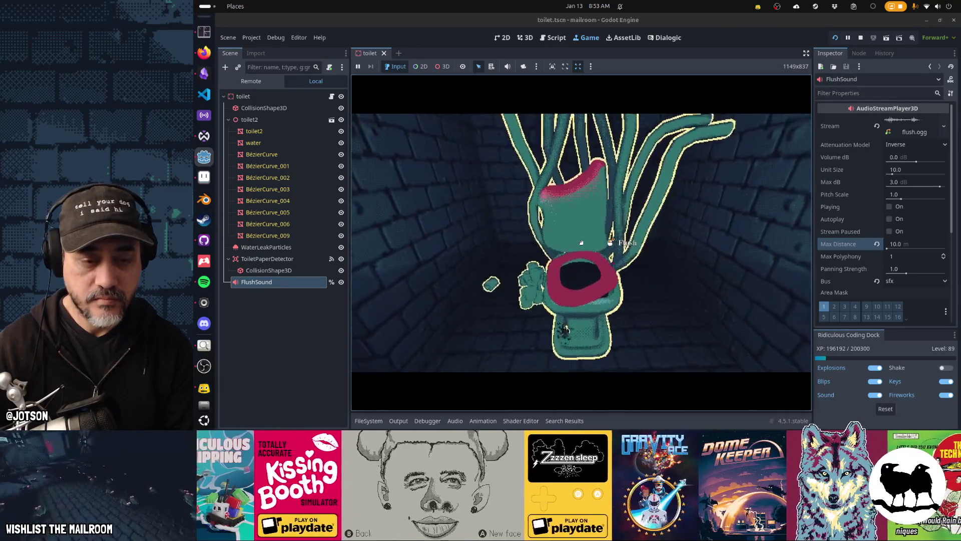
left_click(581, 242)
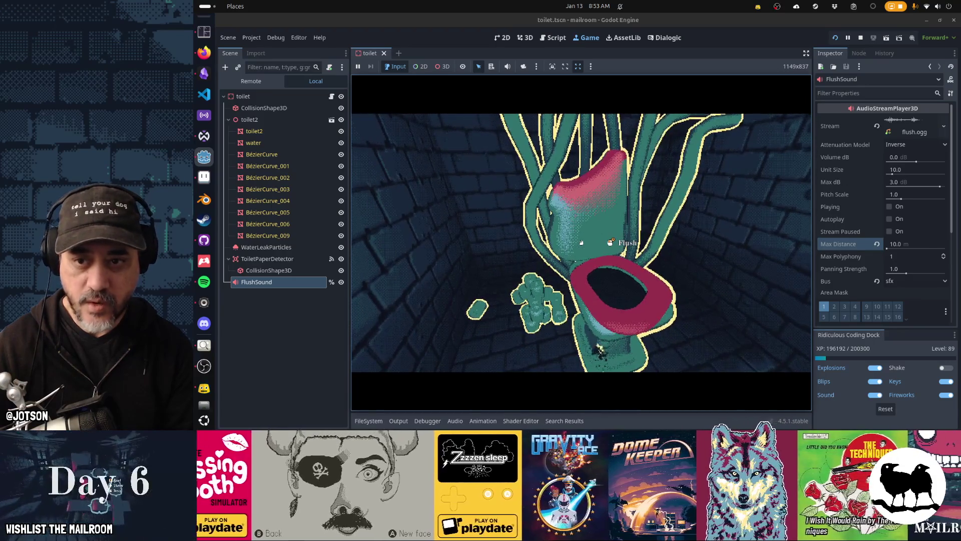
left_click(581, 242)
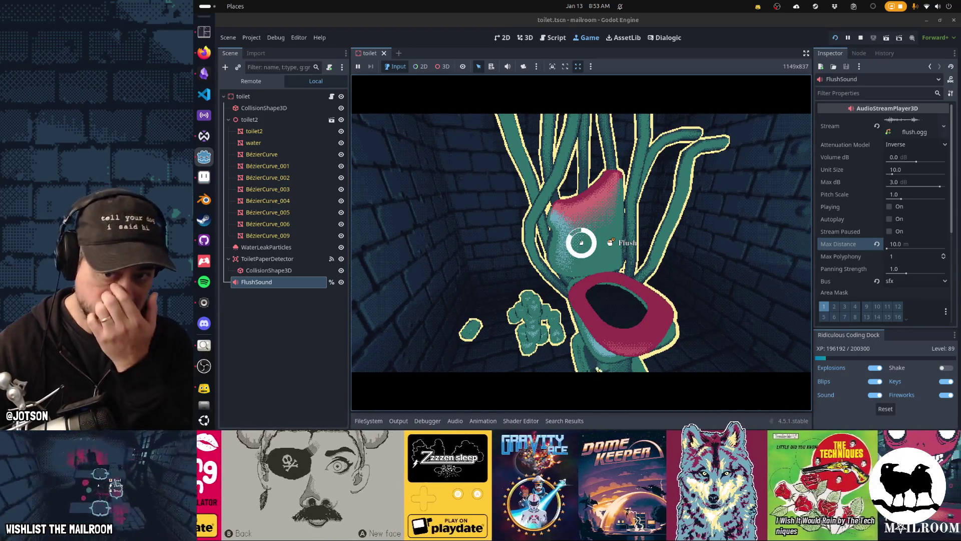
key("Escape")
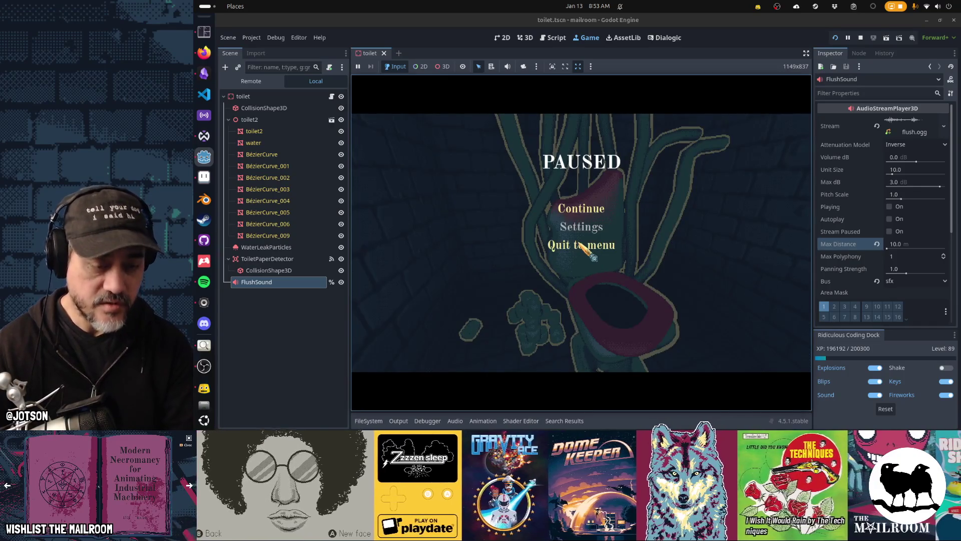
key("F8")
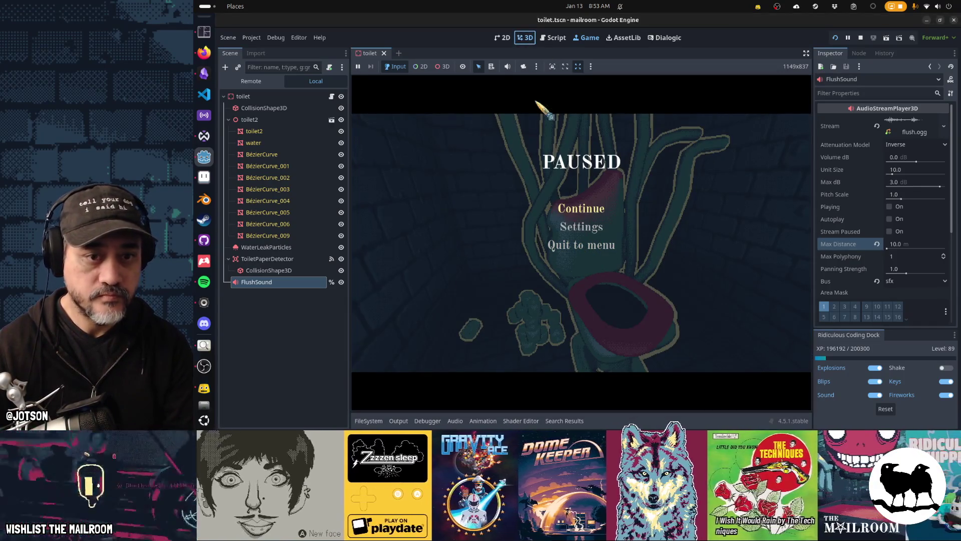
Drag the FlushSound emitter up onto the toilet seat, save the scene, and return to the game.
left_click_drag(550, 221, 602, 220)
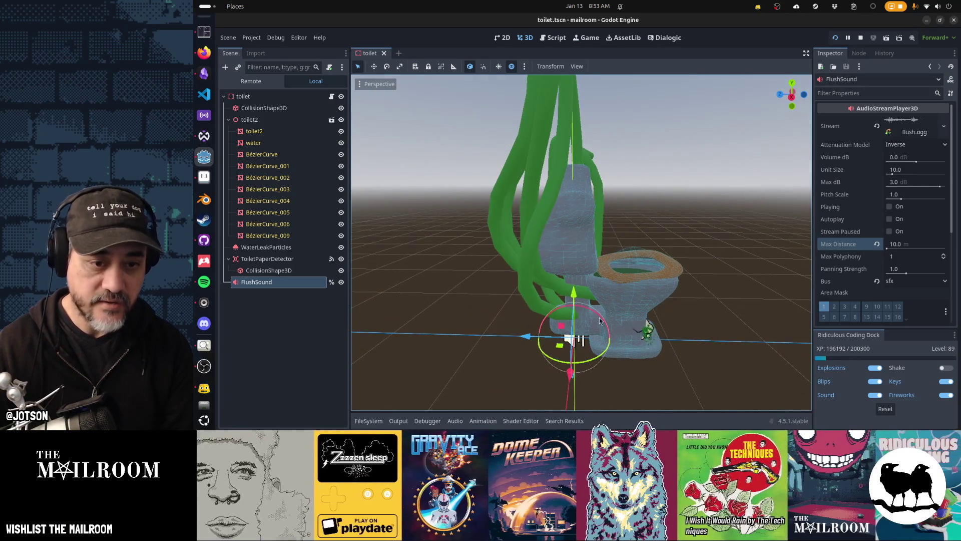
mouse_move(561, 330)
left_mouse_down()
mouse_move(627, 245)
mouse_move(557, 333)
mouse_move(651, 311)
left_mouse_up()
key("ctrl+s")
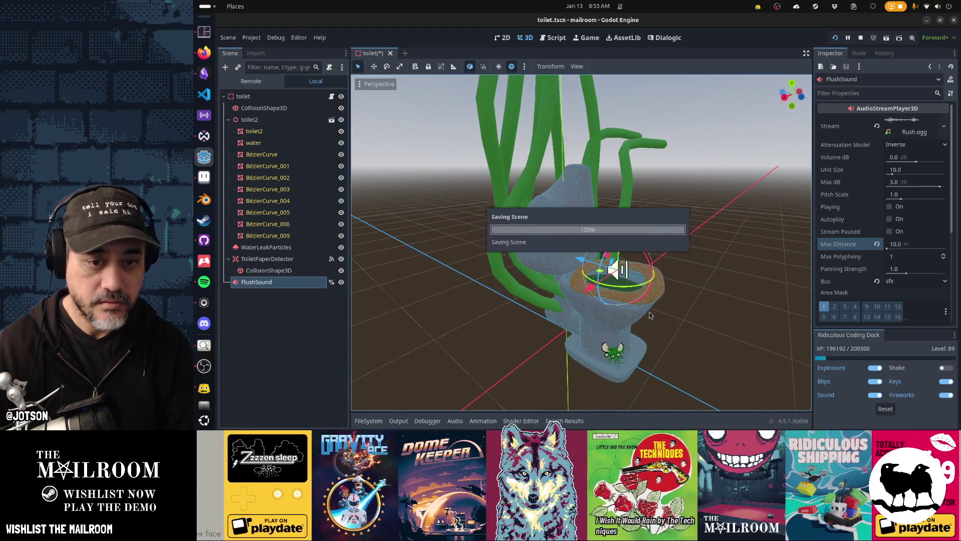
left_click(582, 41)
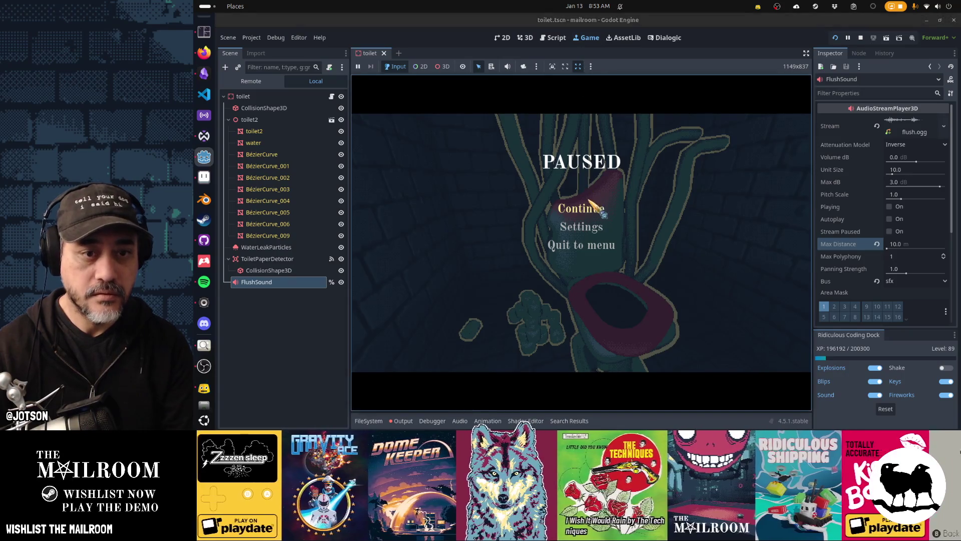
Resume and flush the toilet, then restart the game with F6 and flush it again.
left_click(581, 205)
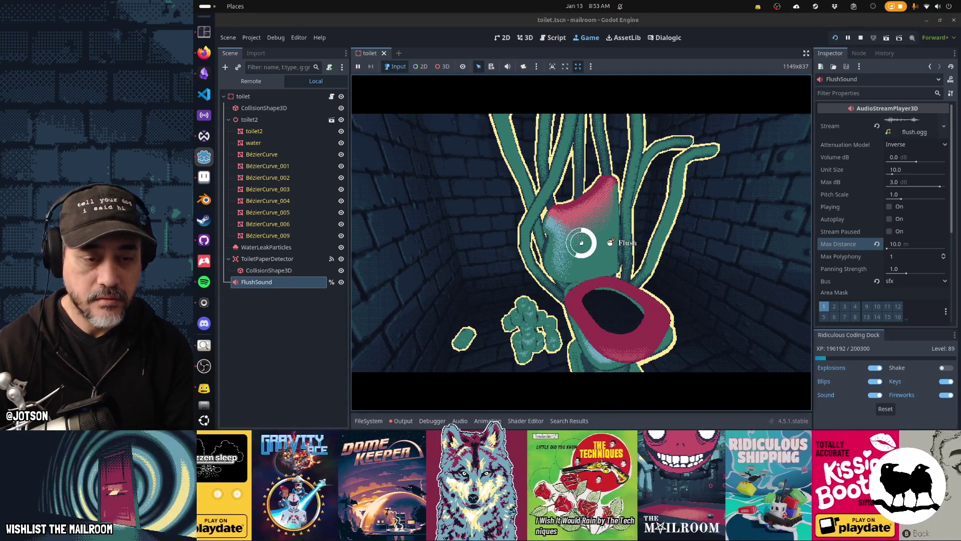
left_click(581, 242)
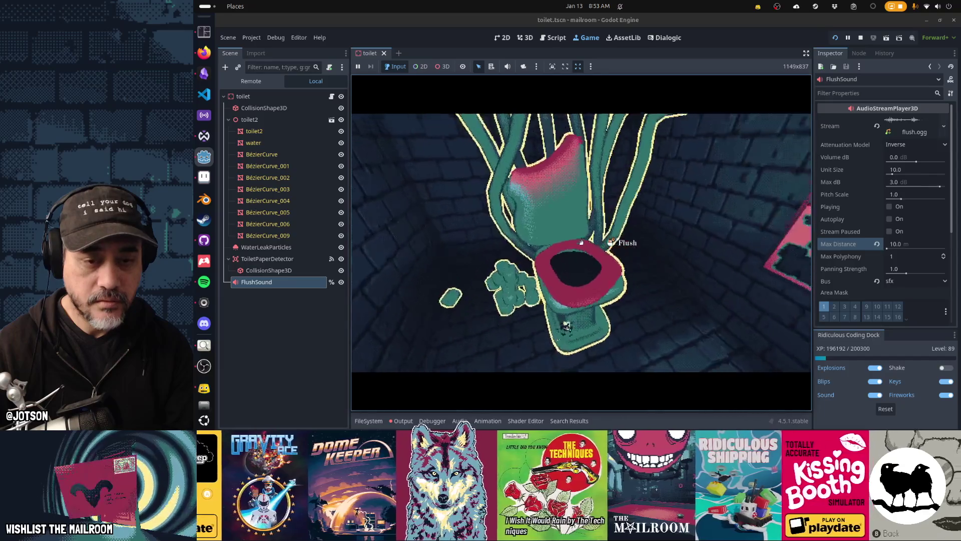
key("Escape")
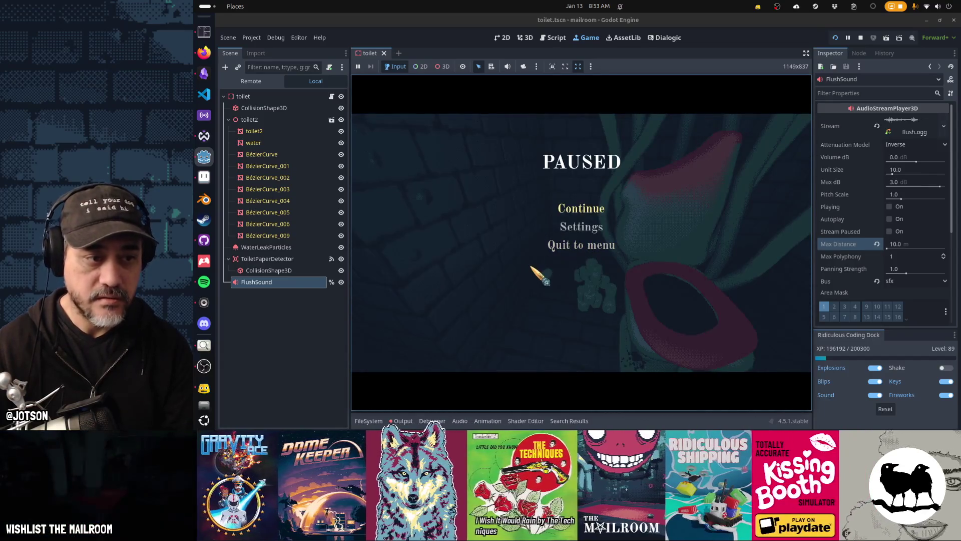
key("F6")
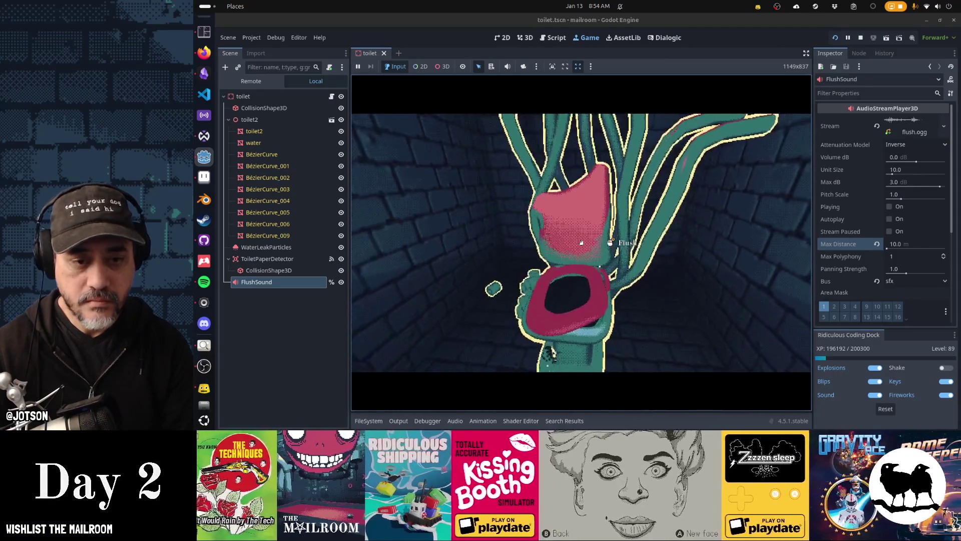
left_click(581, 242)
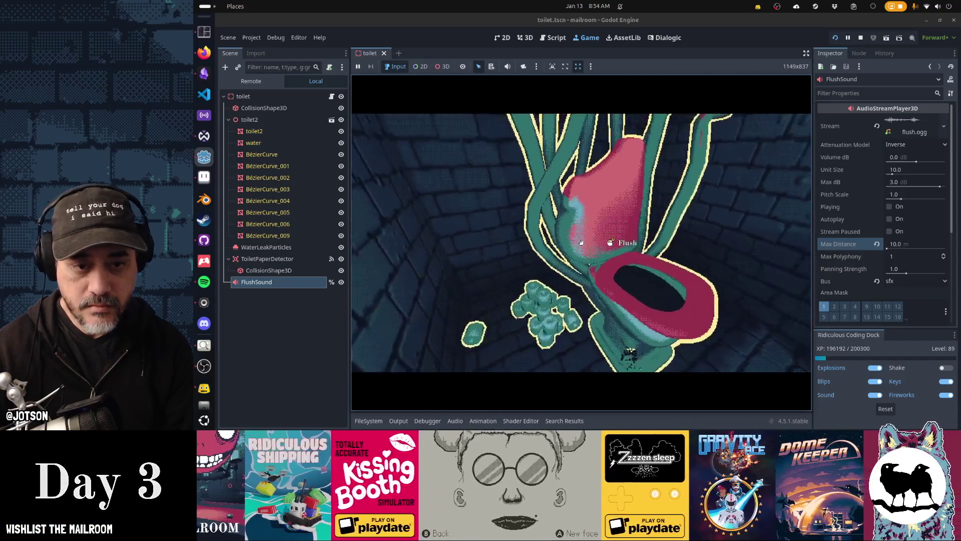
key("Escape")
Play the flush mix, then drag the master volume fader up to about -5 dB.
key("alt+Tab")
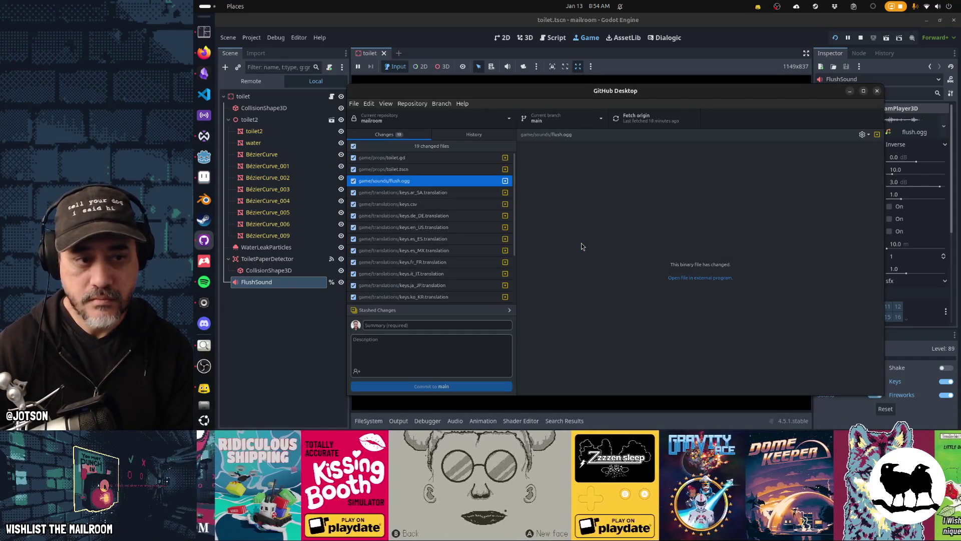
key("alt+Tab")
key("alt+Tab")
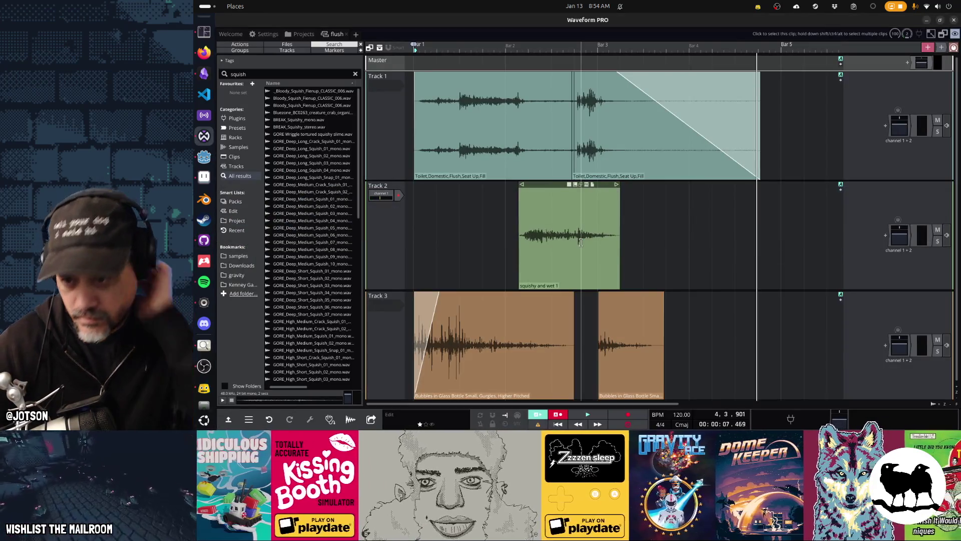
key("space")
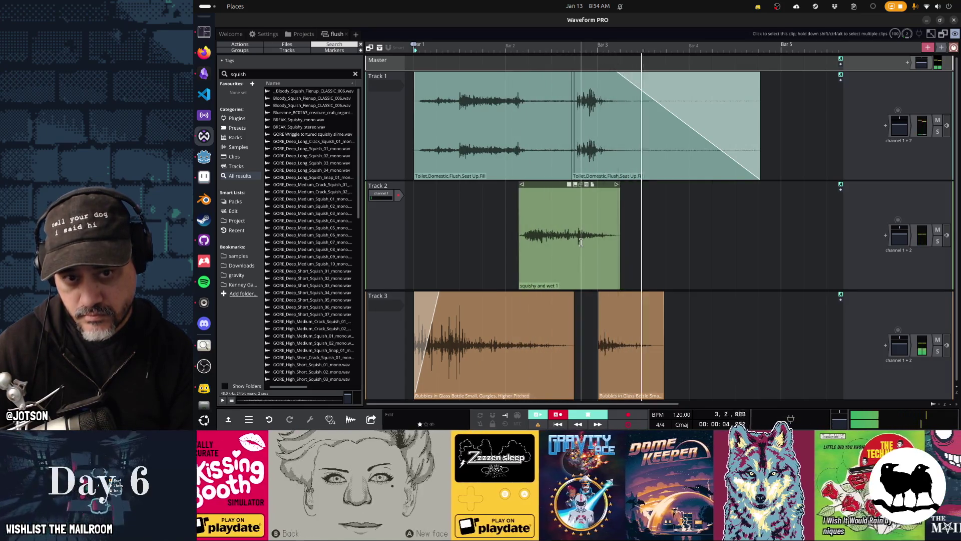
key("space")
left_click(842, 413)
left_click_drag(843, 411, 843, 365)
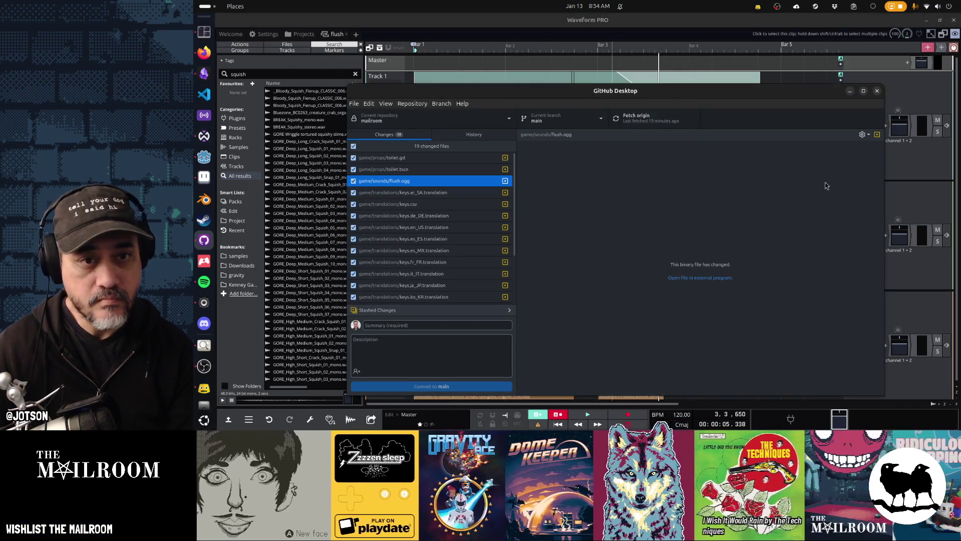
key("alt+Tab")
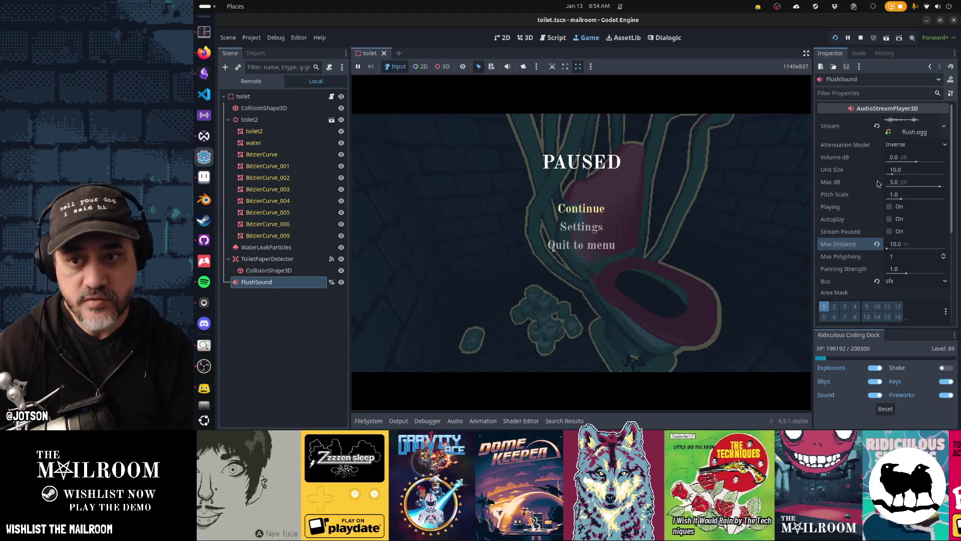
Raise FlushSound's volume to 6.0 dB, test it briefly, then reset Max Distance to 0.0.
left_click(902, 158)
type("6")
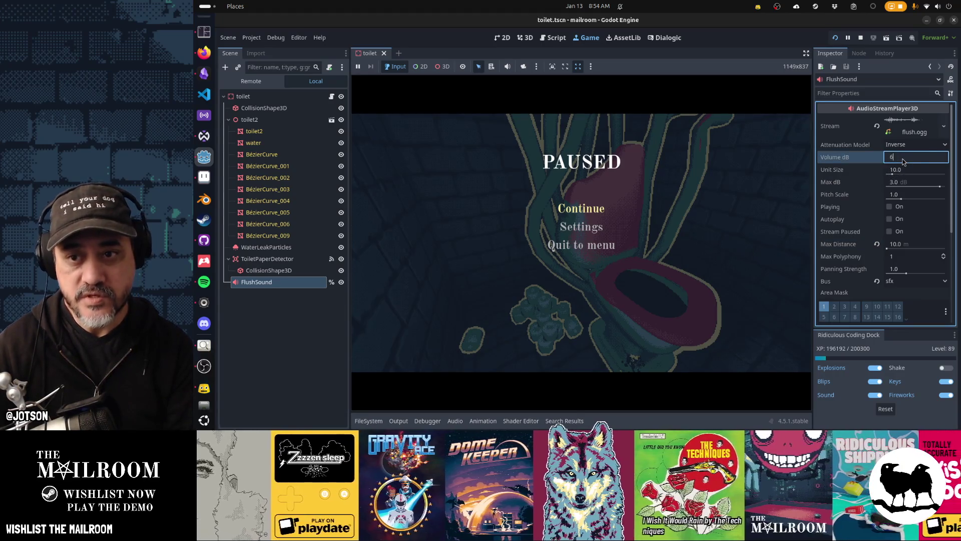
left_click(581, 208)
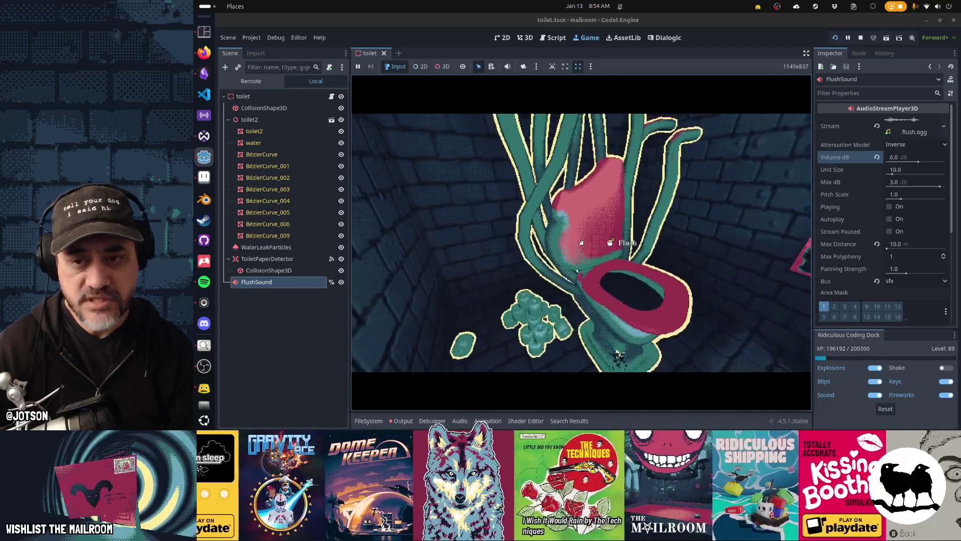
key("Escape")
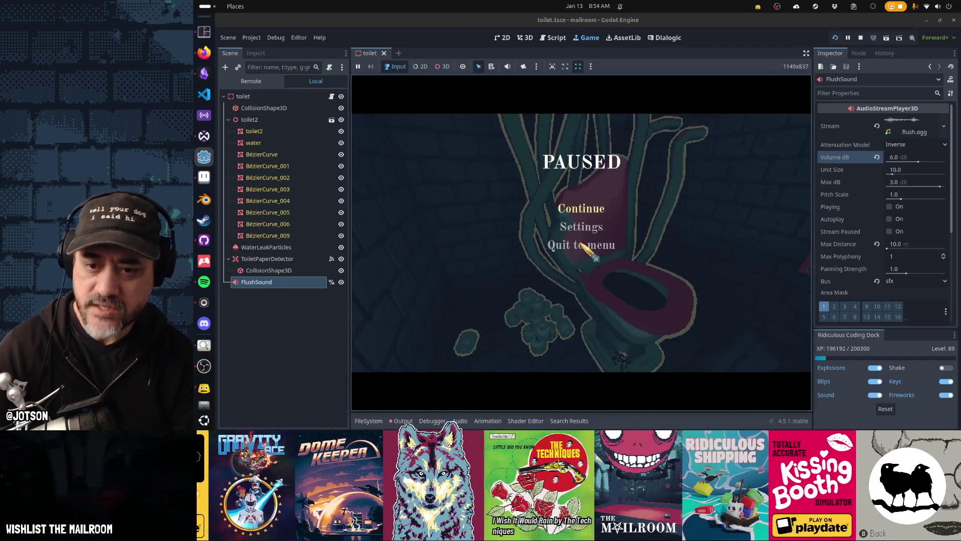
left_click(877, 243)
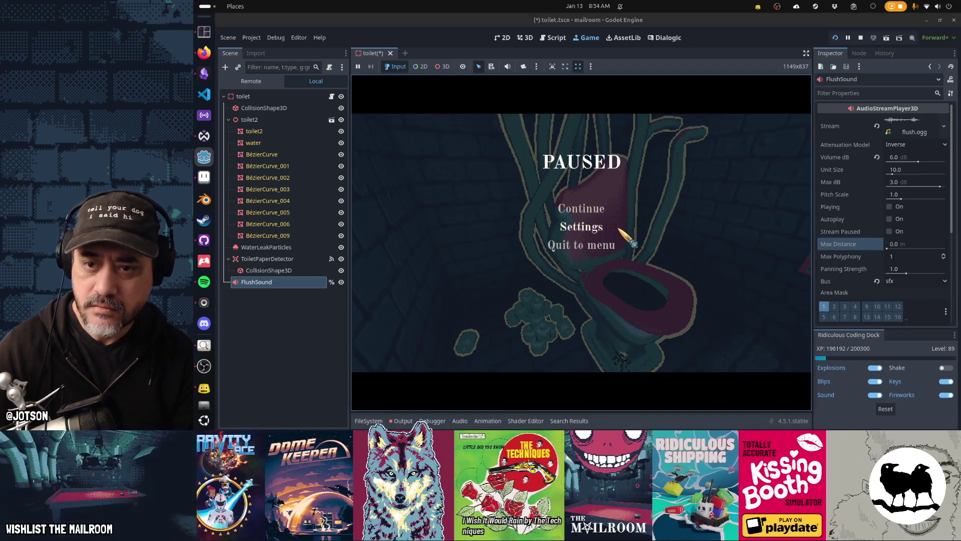
Turn the game's Sfx volume to maximum, flush the toilet in-game, and stop the game.
left_click(604, 226)
left_click(643, 170)
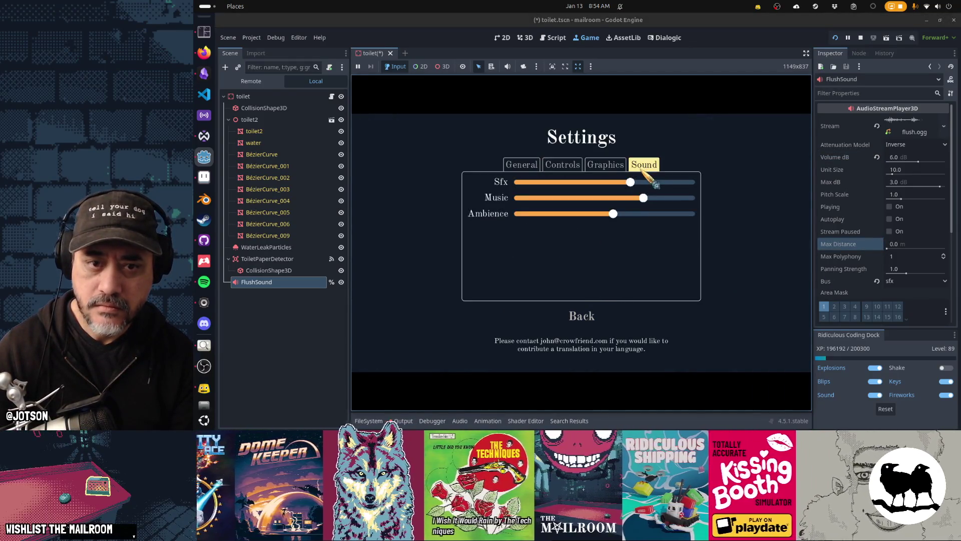
left_click_drag(630, 182, 691, 183)
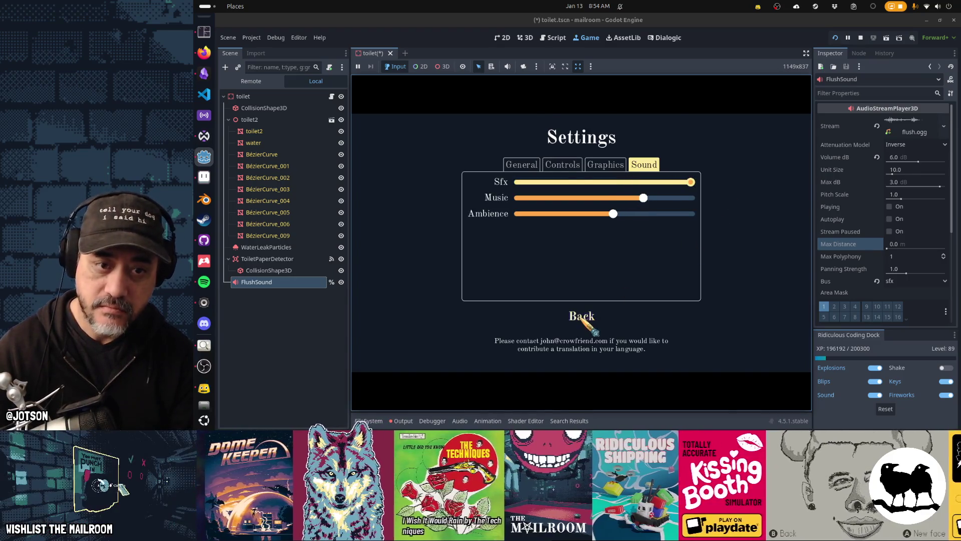
left_click(582, 316)
left_click(588, 202)
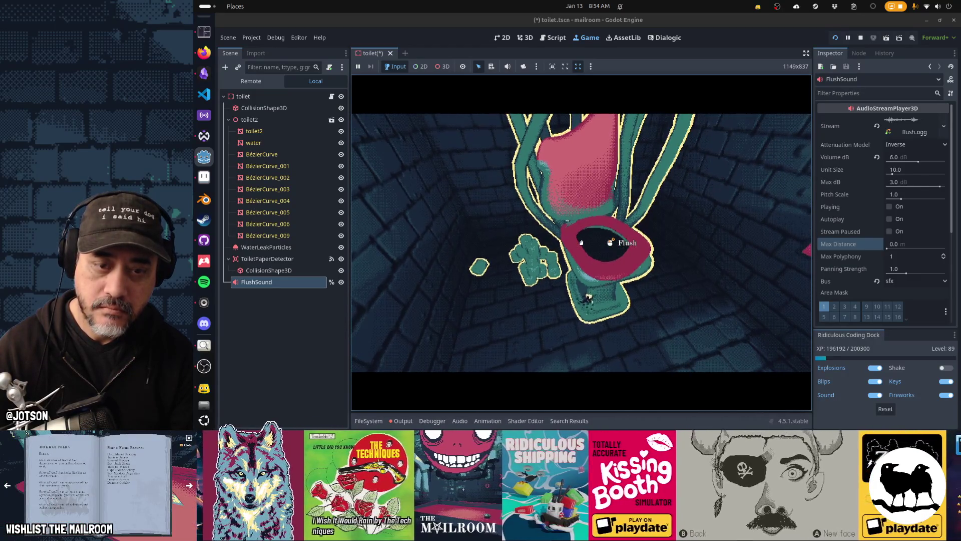
left_click(581, 242)
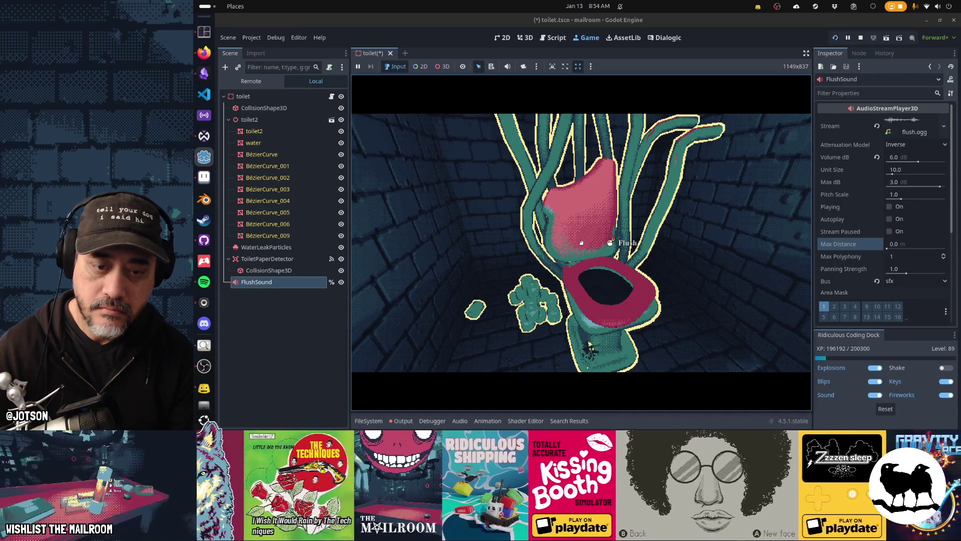
key("F8")
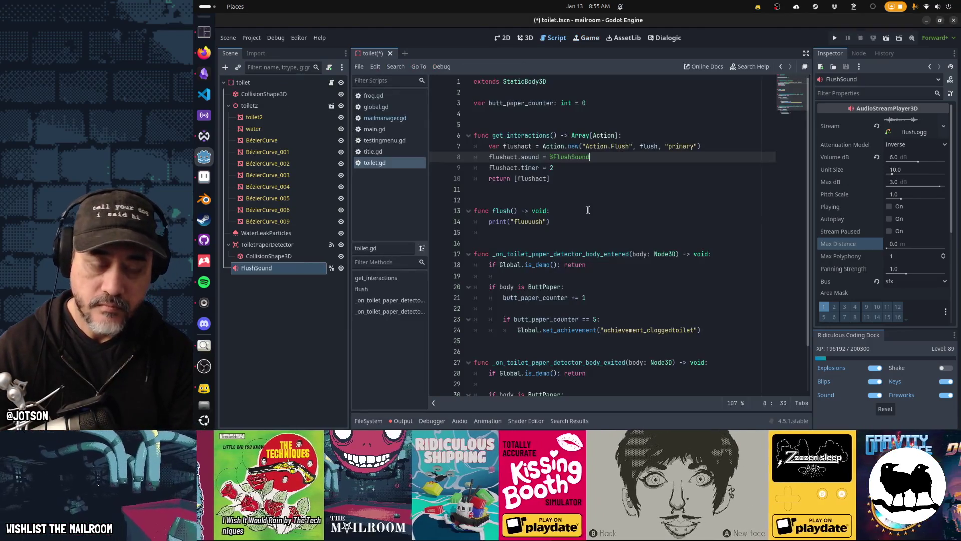
Revert FlushSound's Volume dB to 0, preview the sound, and save the toilet scene.
left_click(878, 158)
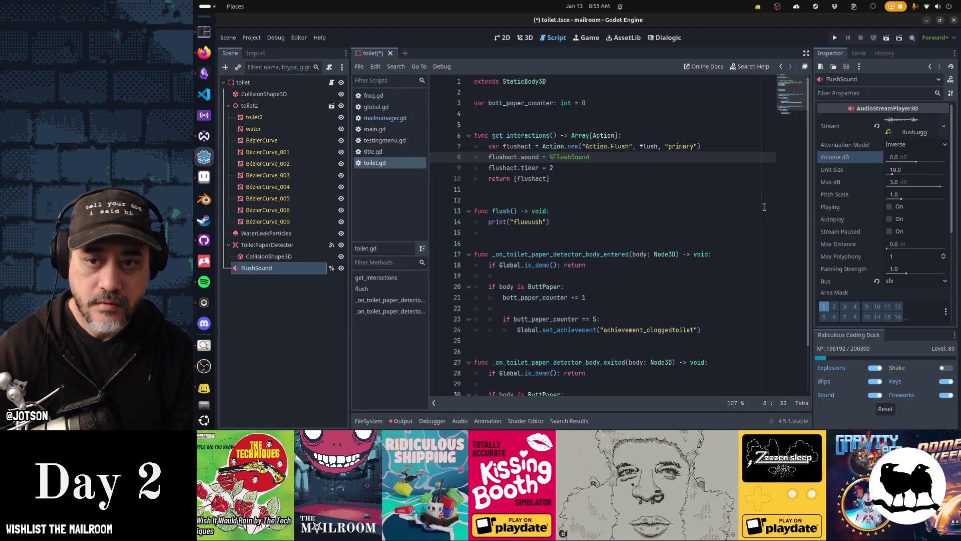
left_click(888, 207)
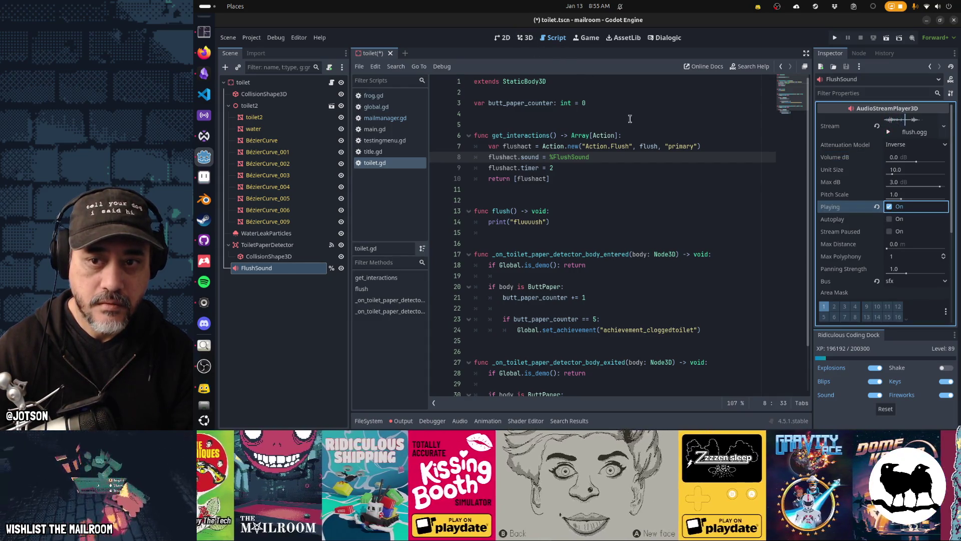
left_click(617, 180)
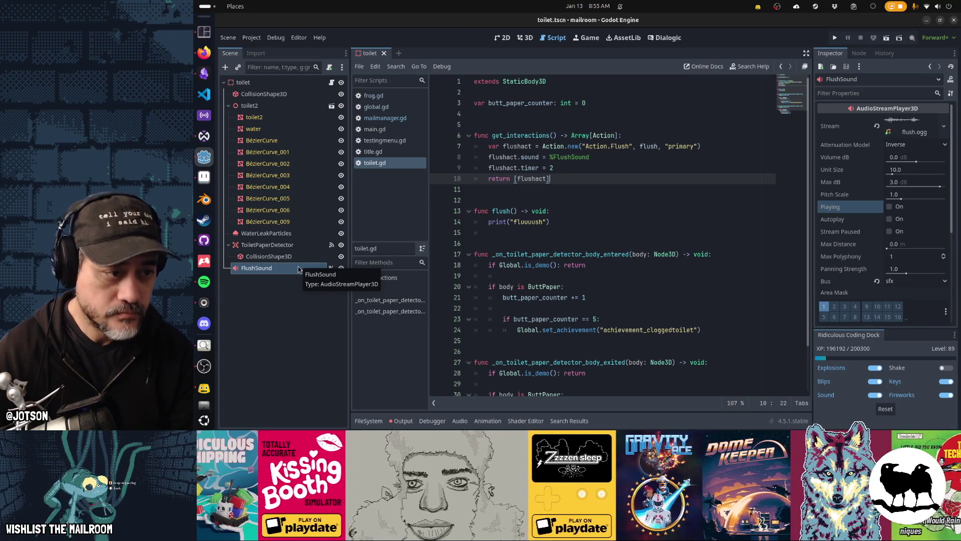
key("alt+Tab")
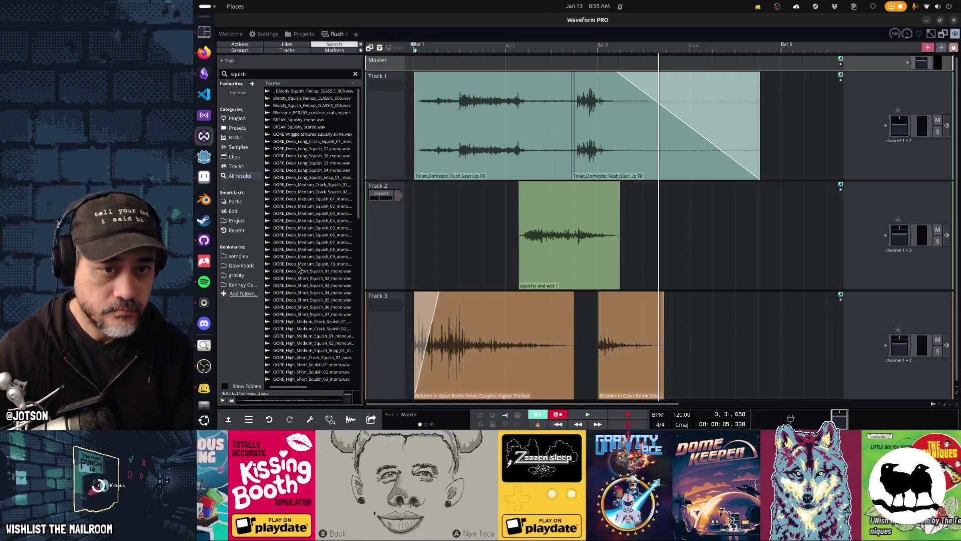
Play back the flush mix, then show the properties of the first bubbles clip on Track 3.
left_click(842, 412)
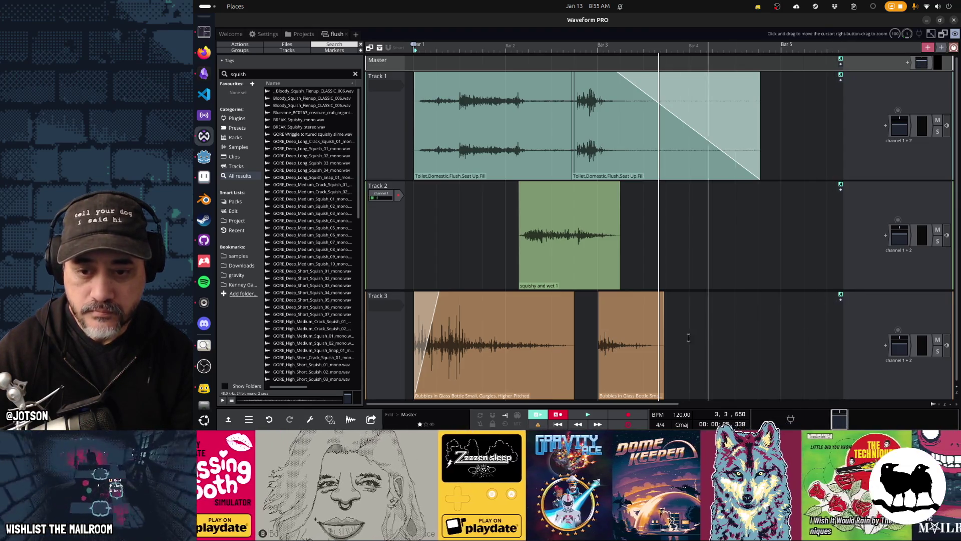
key("space")
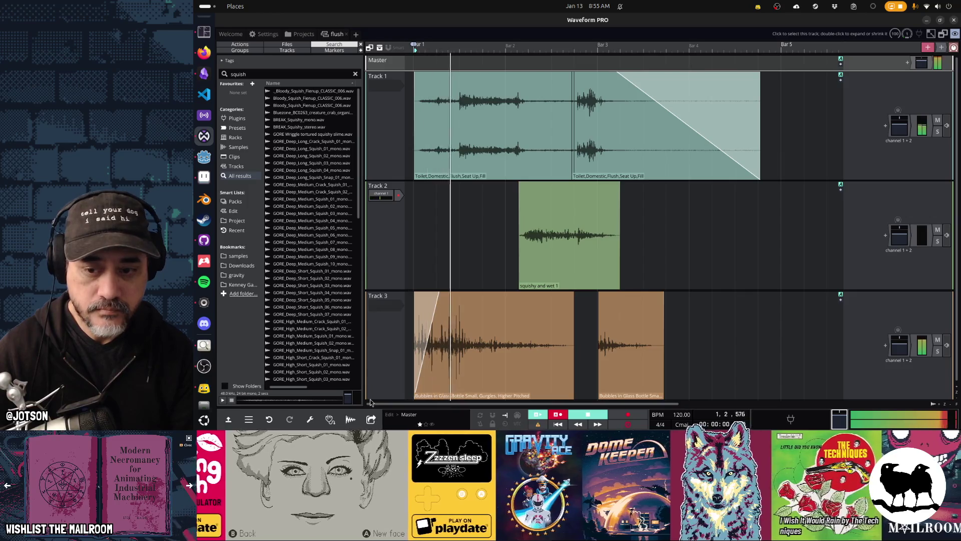
key("space")
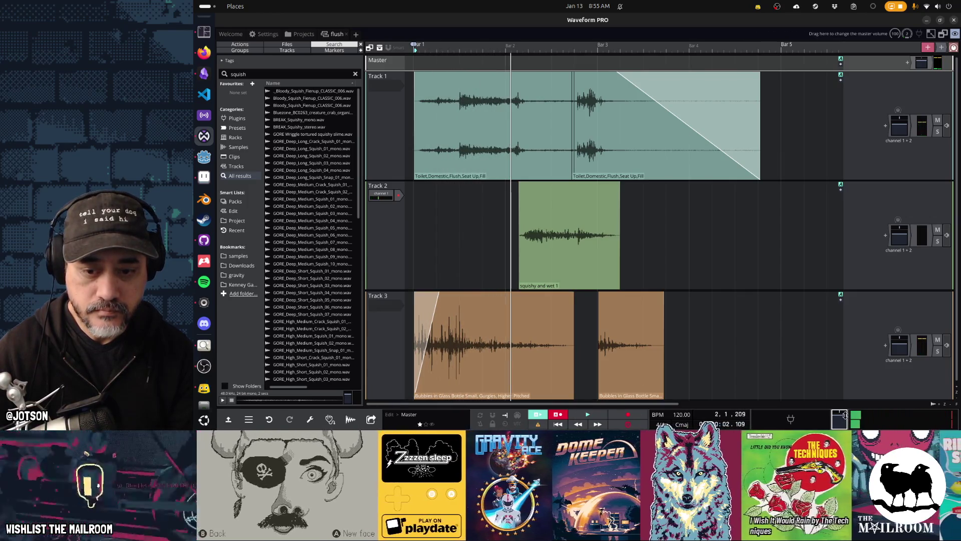
left_click(844, 415)
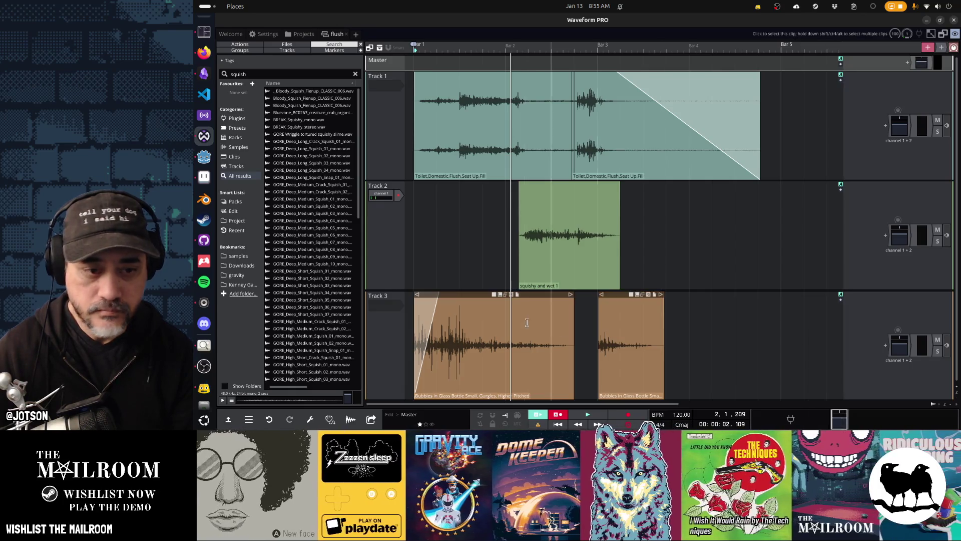
left_click(477, 308)
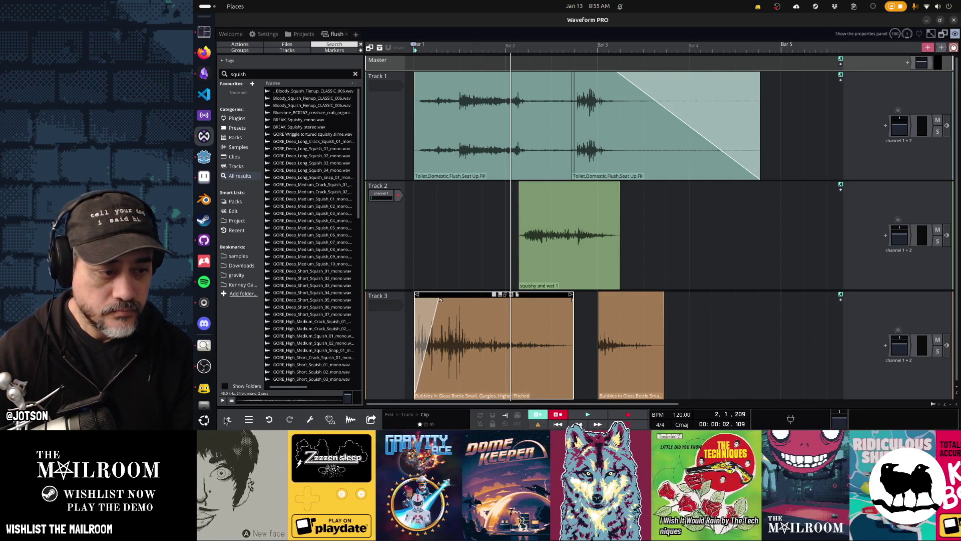
left_click(228, 419)
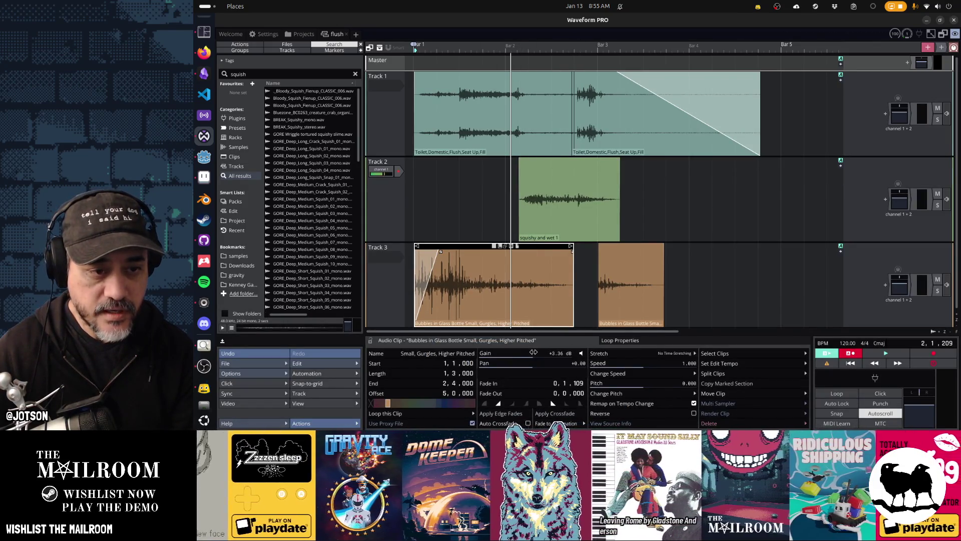
Raise the gain of the second bubbles clip and the squishy and wet 1 clip.
left_click(611, 301)
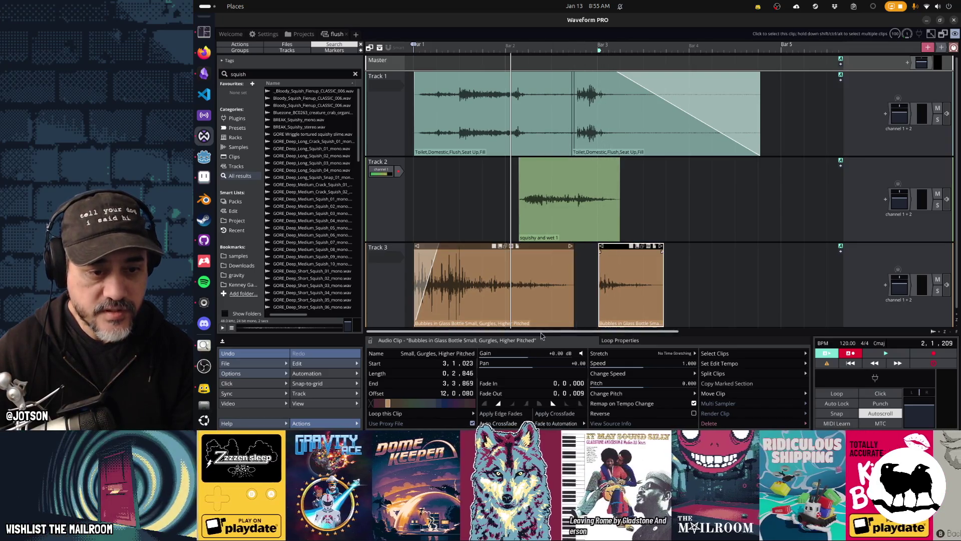
left_click_drag(530, 353, 534, 352)
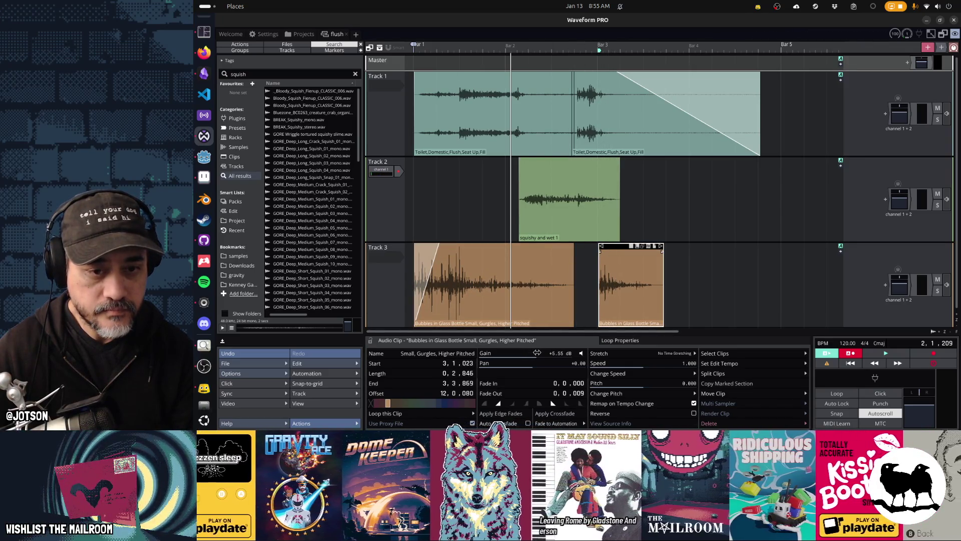
left_click(558, 200)
left_click_drag(514, 357, 540, 354)
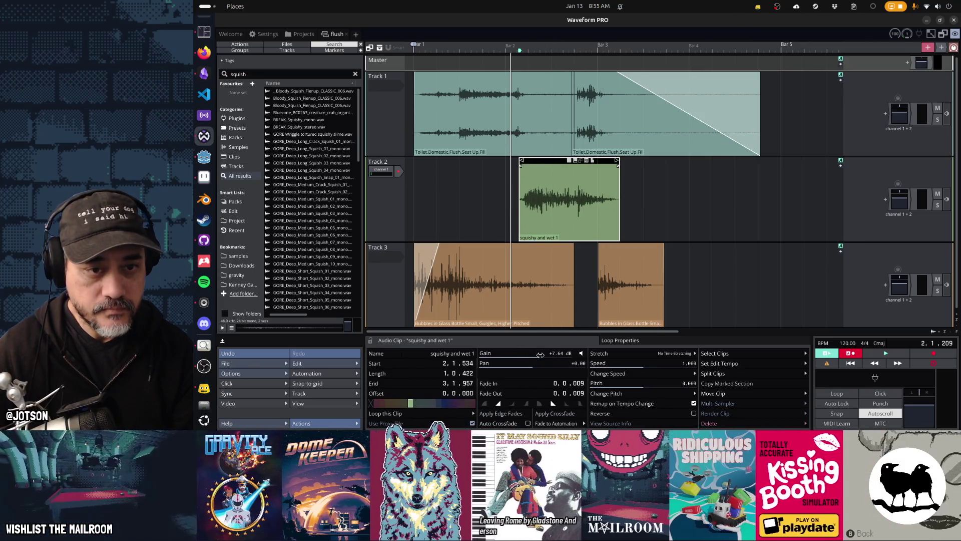
Raise the first toilet flush clip on Track 1 to +4.34 dB gain.
left_click(698, 252)
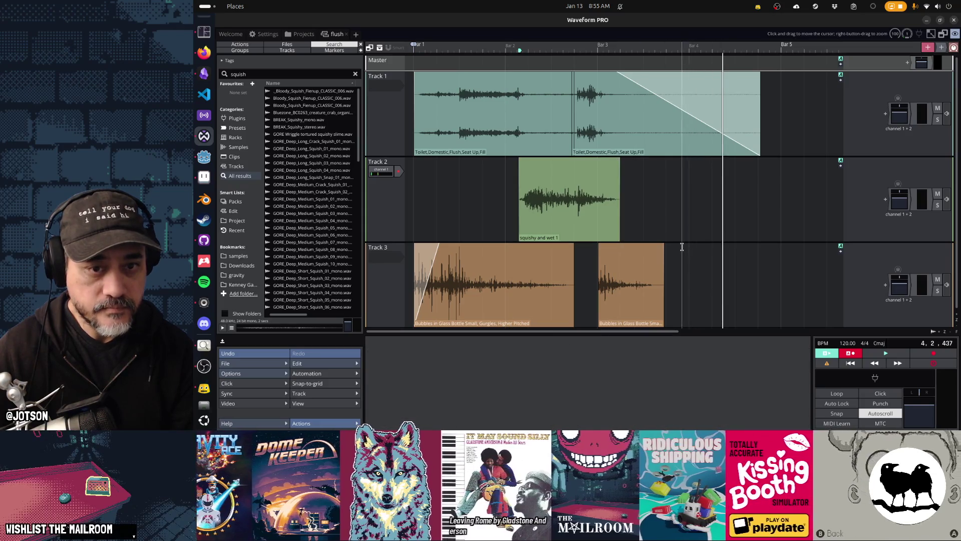
left_click(478, 115)
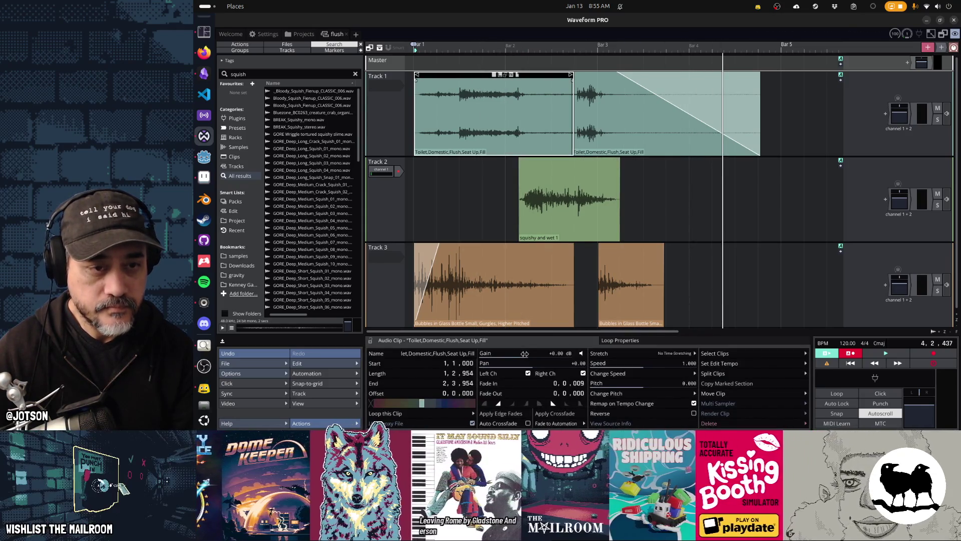
left_click_drag(533, 353, 536, 354)
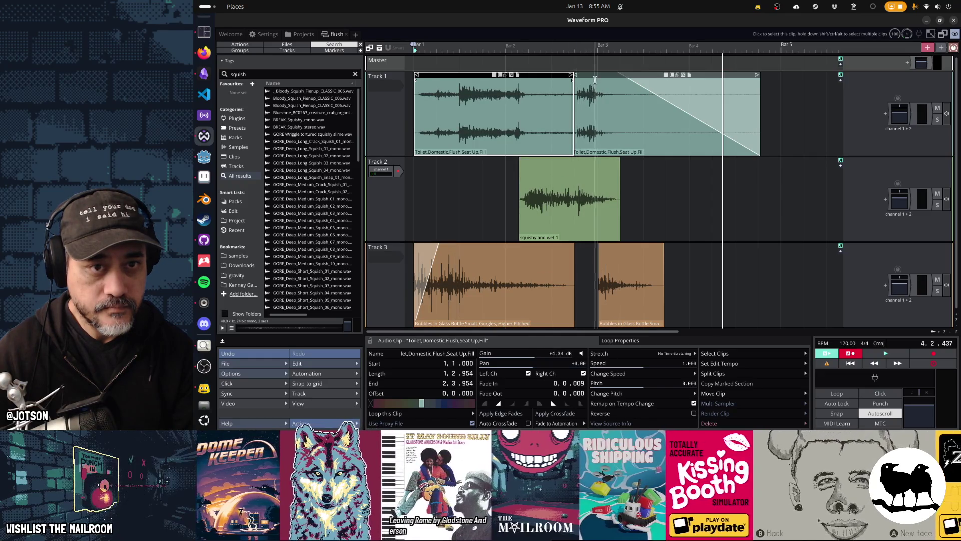
left_click(596, 77)
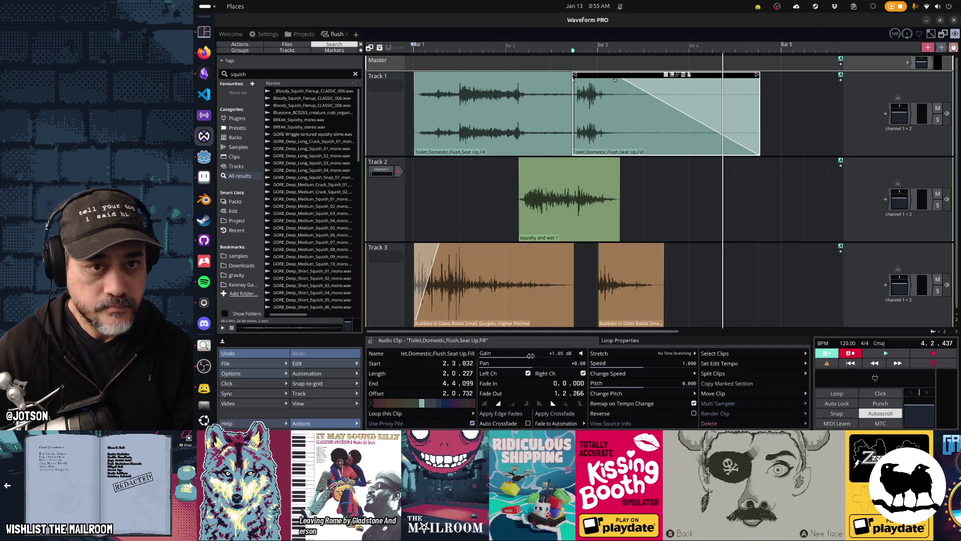
Play back the rebalanced mix from the start and from the squishy and wet 1 clip.
left_click(411, 225)
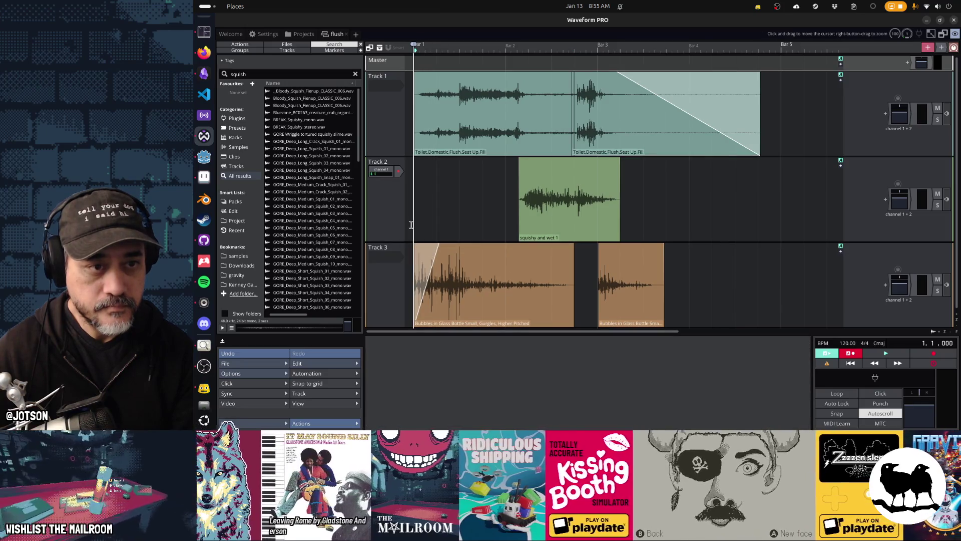
key("space")
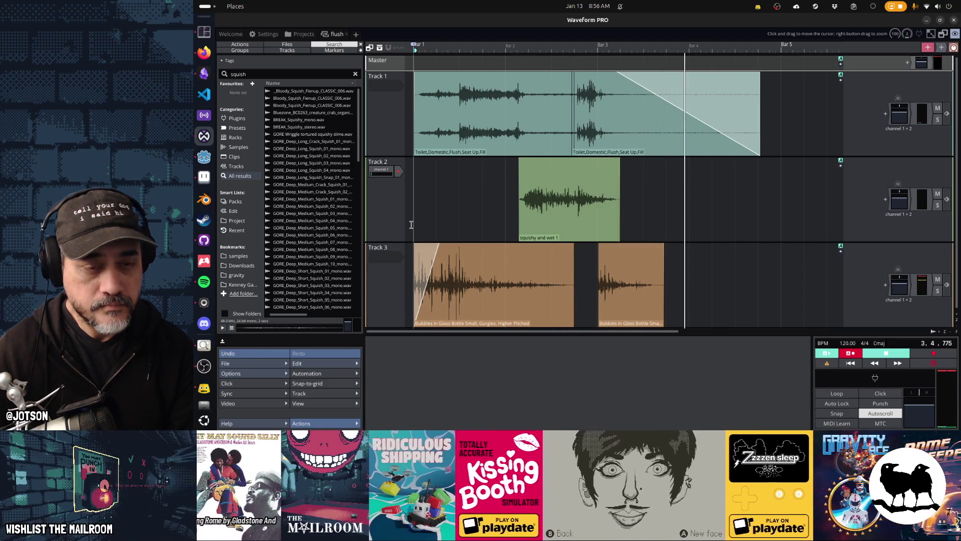
key("space")
left_click(558, 177)
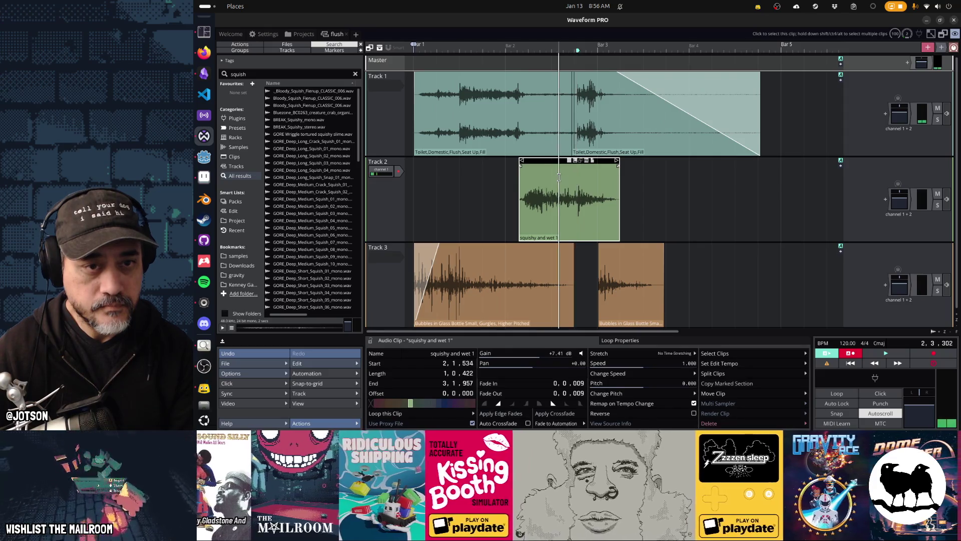
key("space")
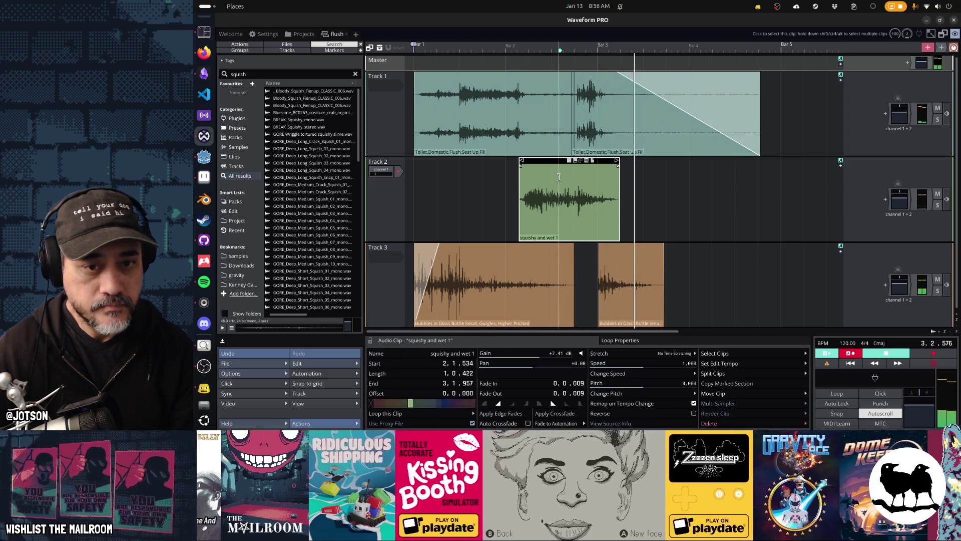
left_click(609, 79)
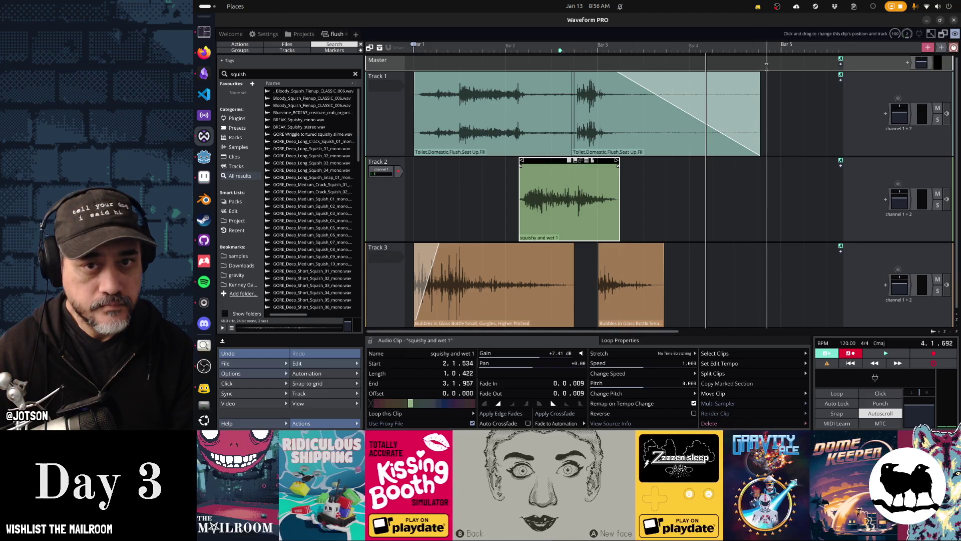
Trim the second flush clip's end on Track 1, then replay the mix with Track 3 muted.
left_click_drag(616, 83, 695, 85)
left_click_drag(759, 80, 640, 79)
left_click(560, 165)
key("space")
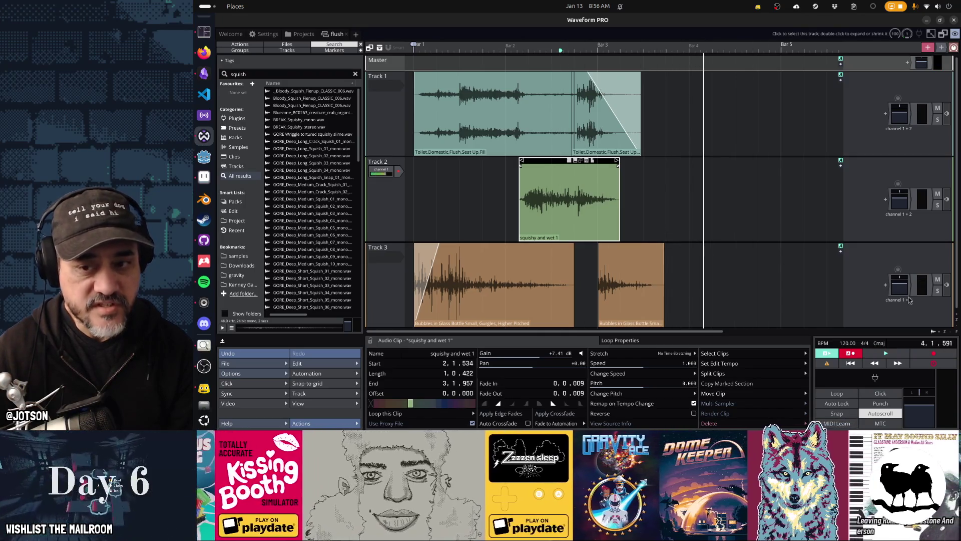
left_click(938, 291)
left_click(937, 291)
left_click(938, 279)
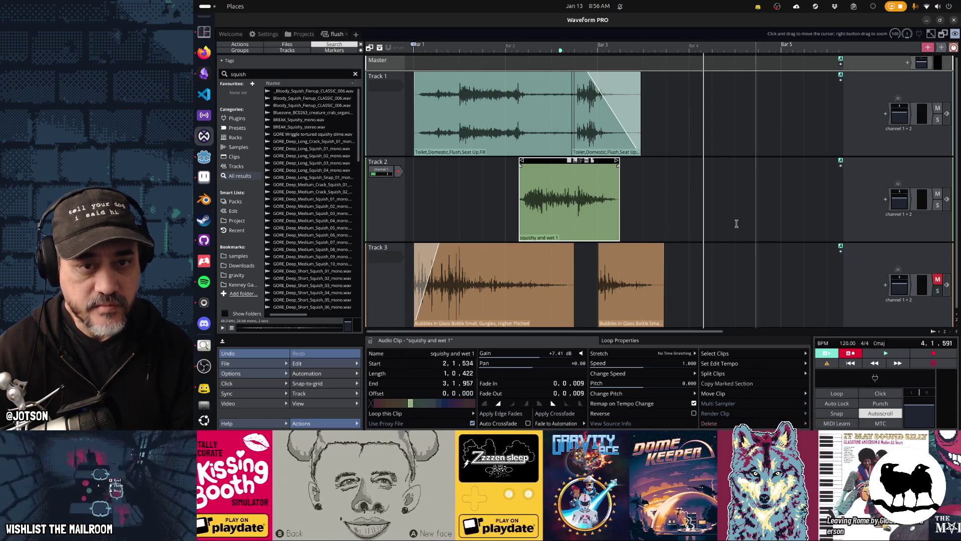
key("space")
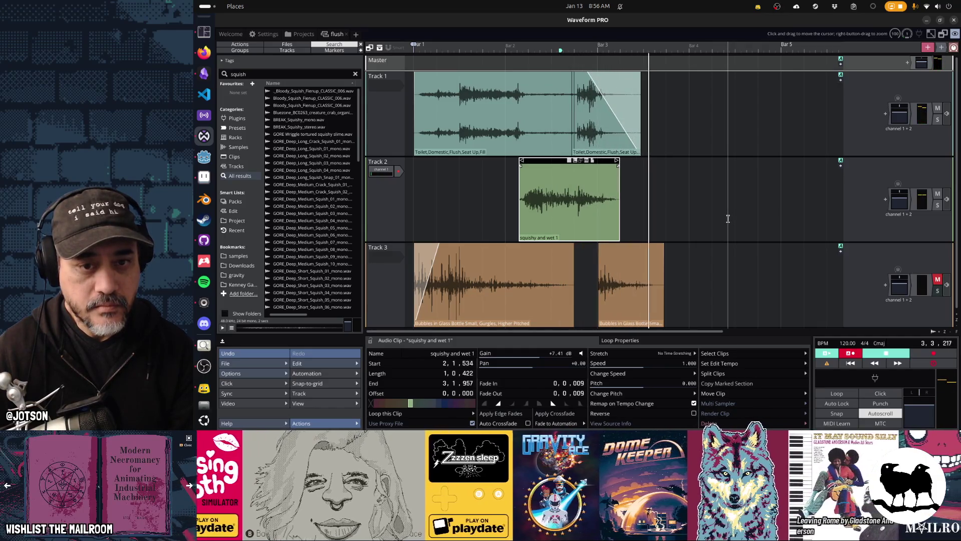
key("space")
Solo Track 3 to audition it, then extend the second Toilet flush clip to 1.038 long.
left_click(938, 291)
key("space")
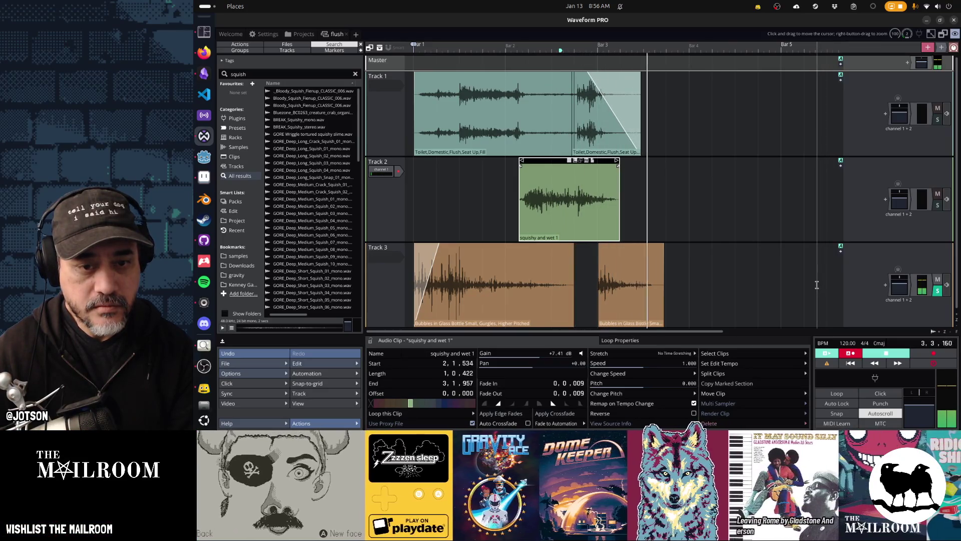
key("space")
key("space")
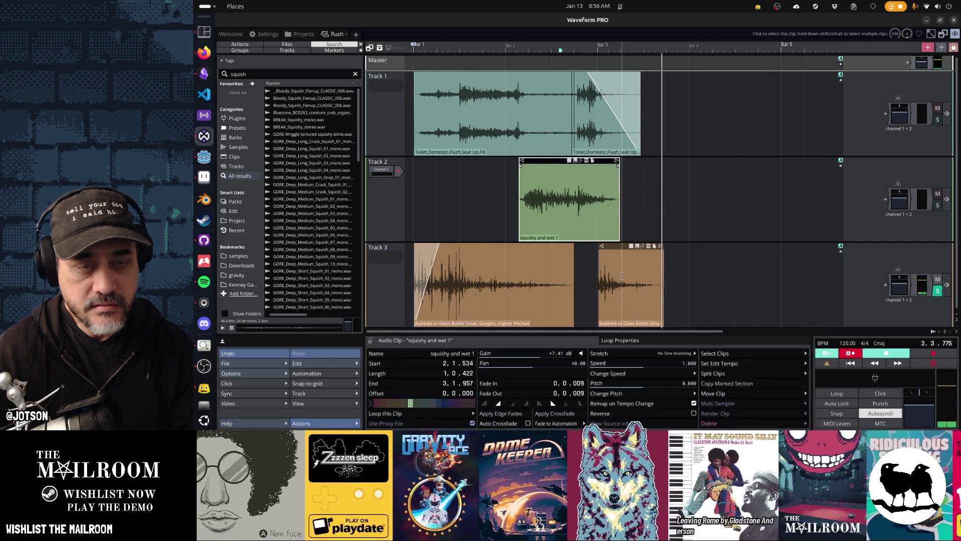
key("space")
left_click(588, 76)
left_click_drag(636, 74, 662, 75)
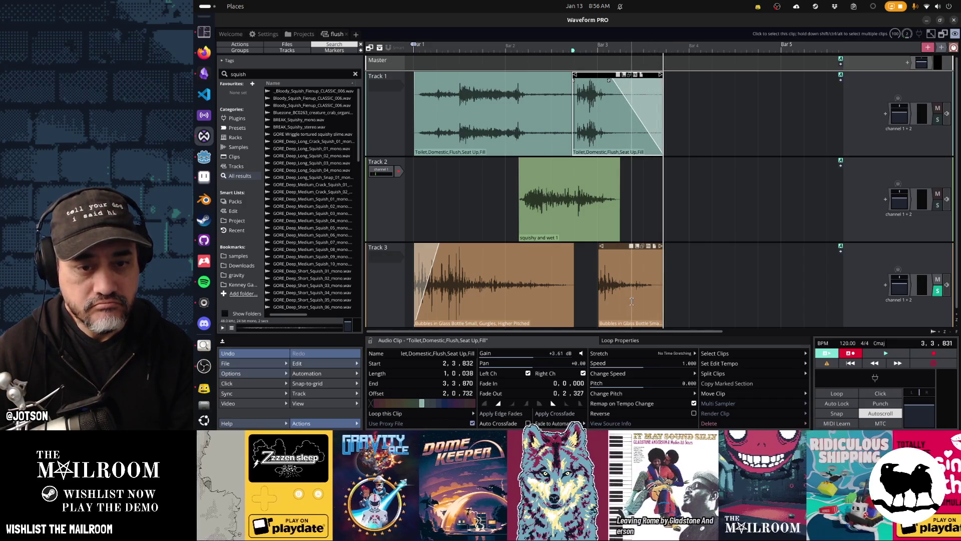
Shorten the ends of both Bubbles clips on Track 3, listening after each trim.
left_click(632, 301)
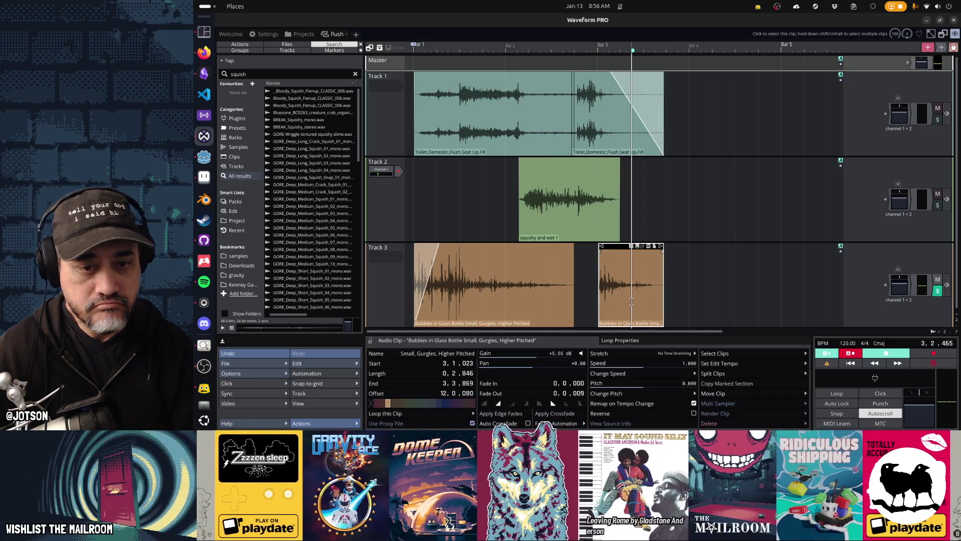
left_click_drag(662, 251, 615, 249)
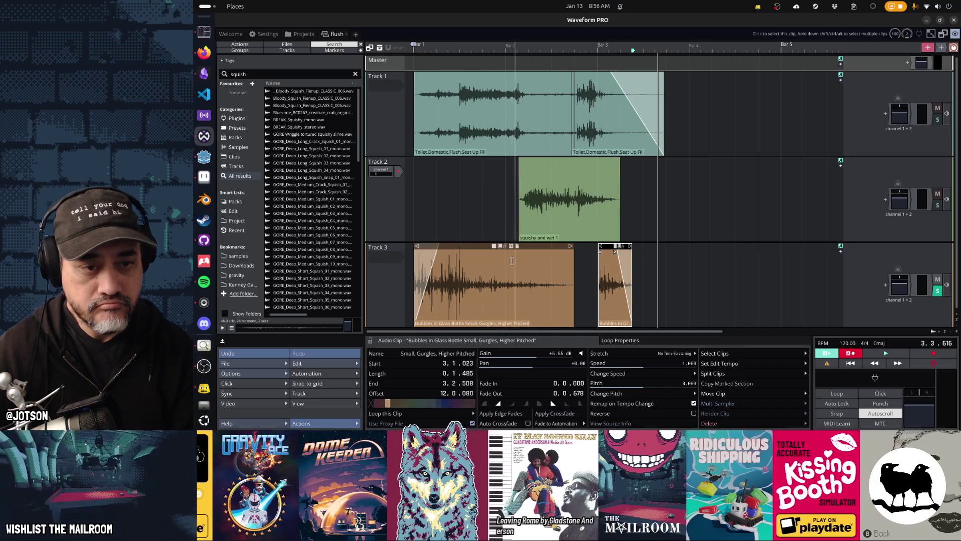
left_click(506, 220)
key("space")
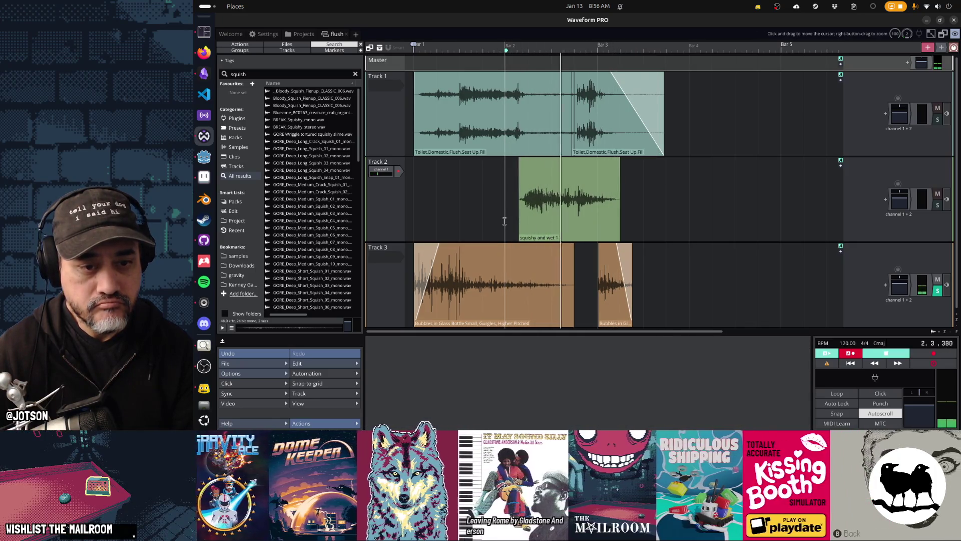
left_click_drag(572, 247, 515, 260)
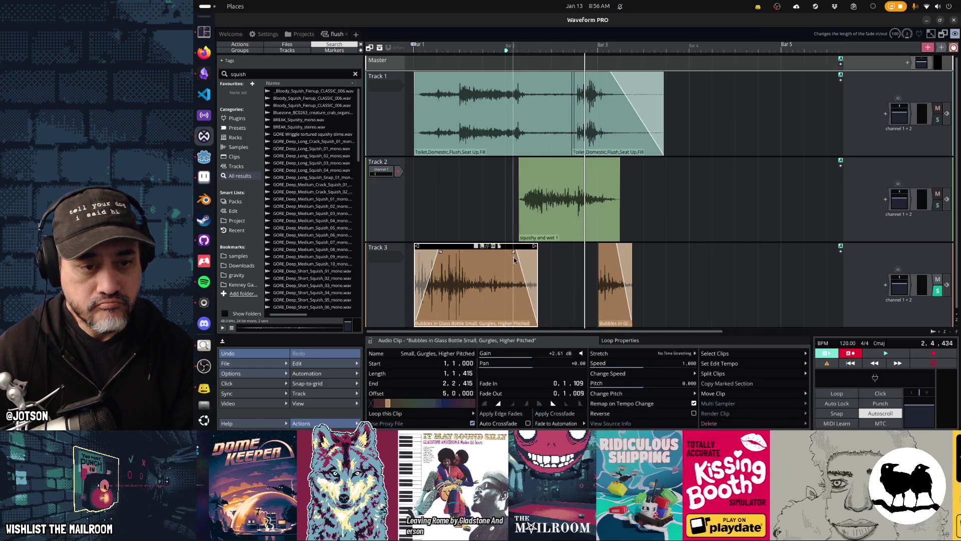
left_click(502, 182)
key("space")
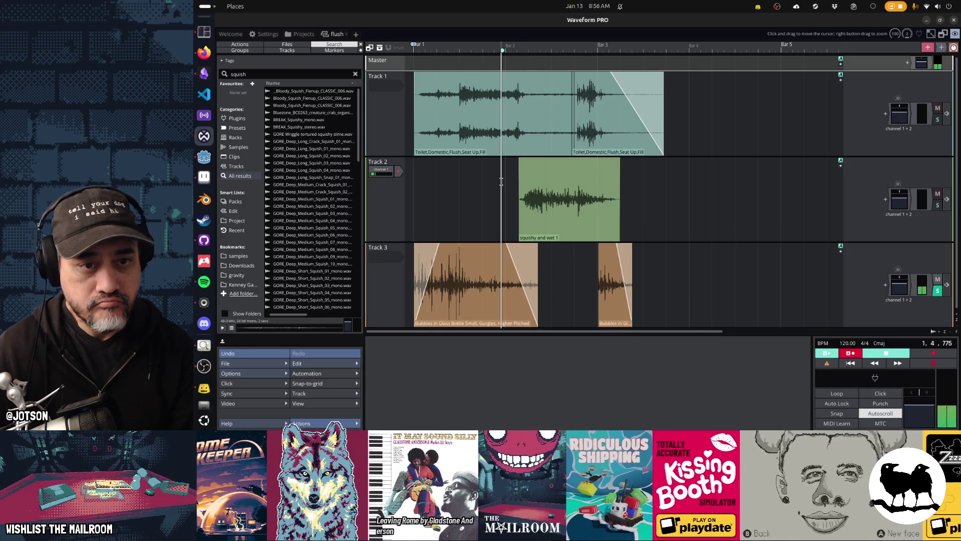
Unsolo Track 3, play the full mix, and render it to flush Export 1.ogg.
left_click(938, 291)
key("space")
key("space")
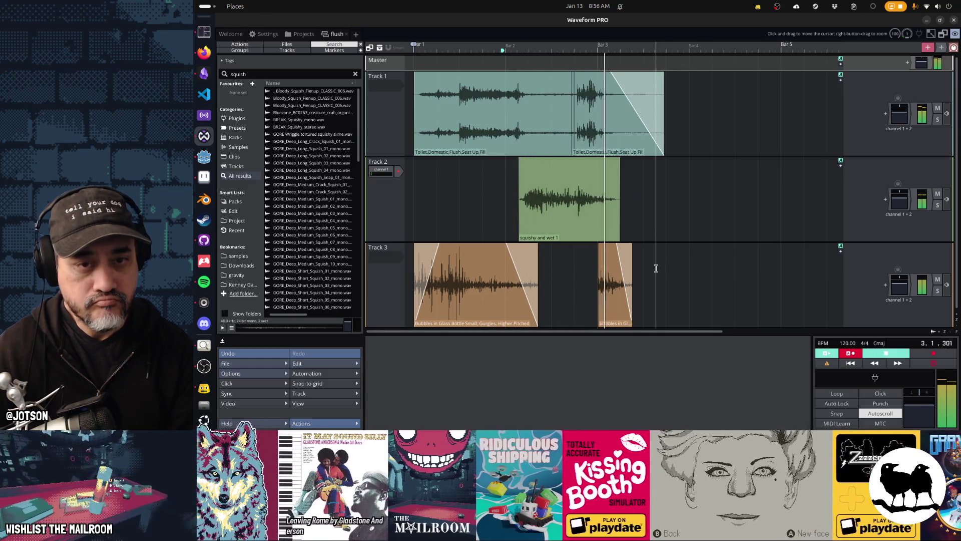
key("space")
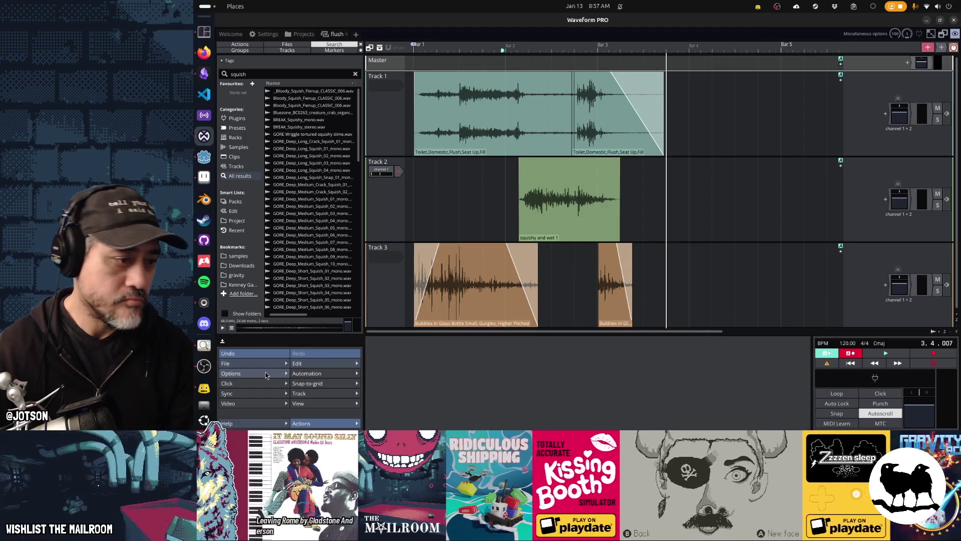
mouse_move(259, 363)
left_click(330, 280)
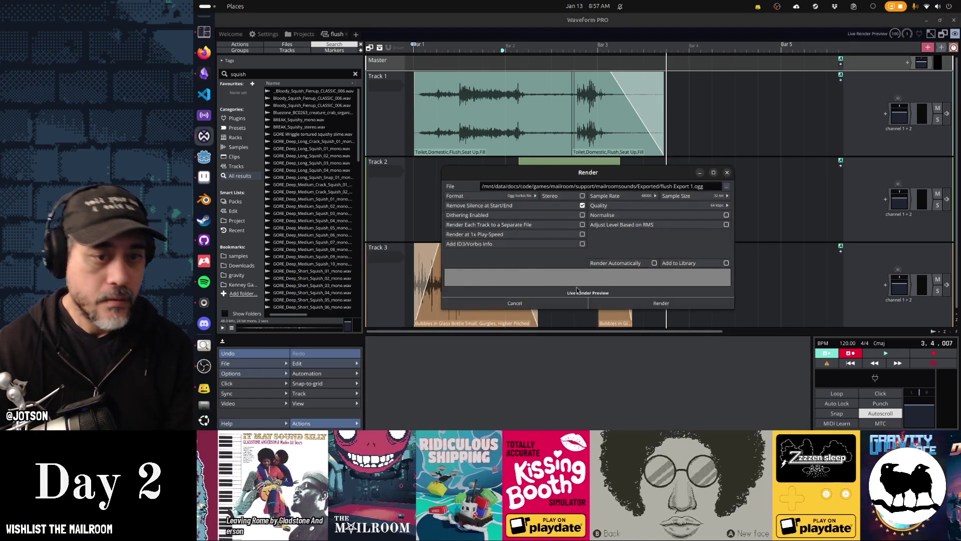
left_click(669, 309)
key("alt+Tab")
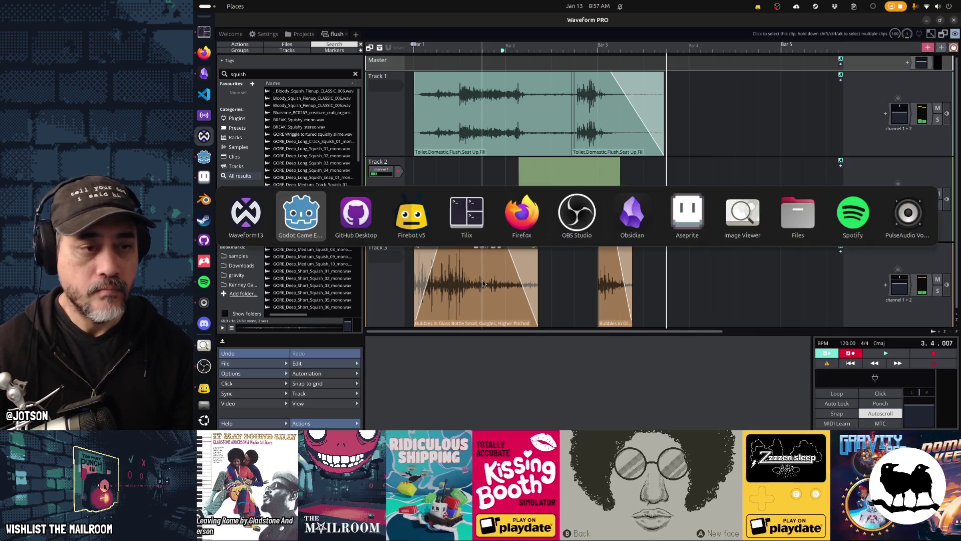
Run the game with F5 and flush the in-game toilet four times to hear the new sound.
key("F5")
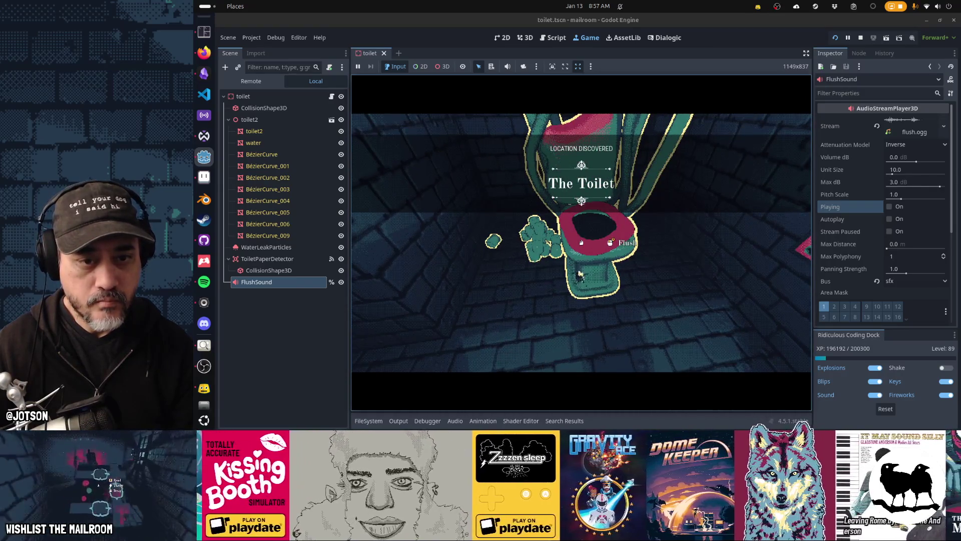
left_click(582, 243)
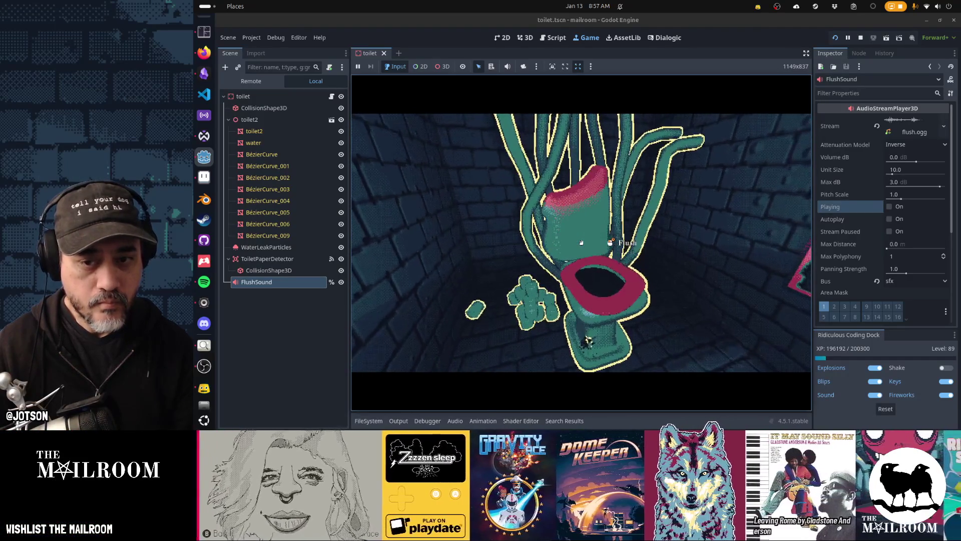
left_click(581, 242)
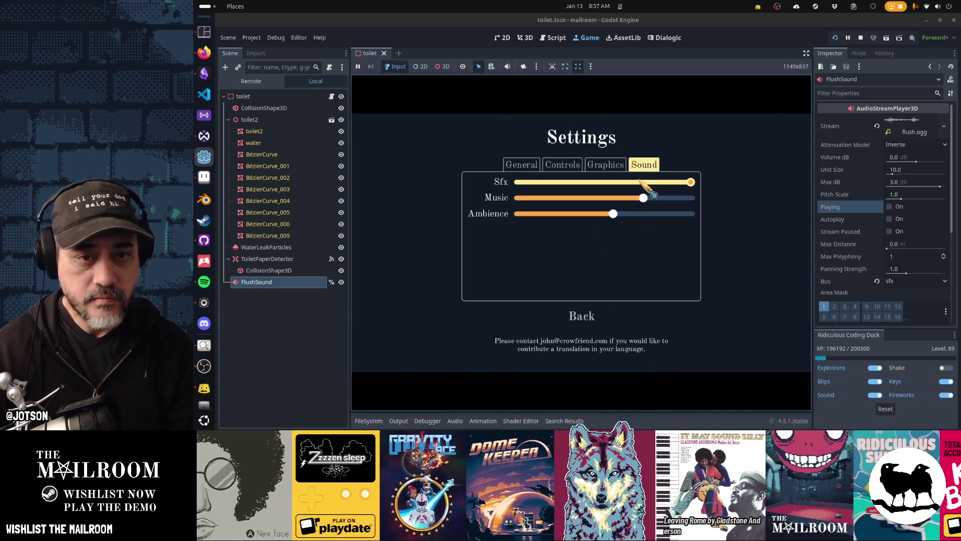
left_click(582, 315)
key("Escape")
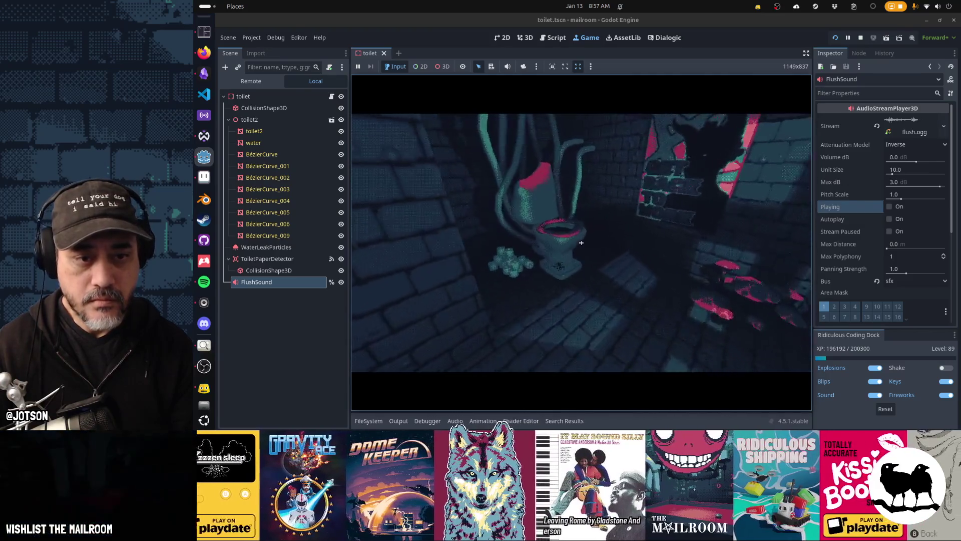
left_click(582, 242)
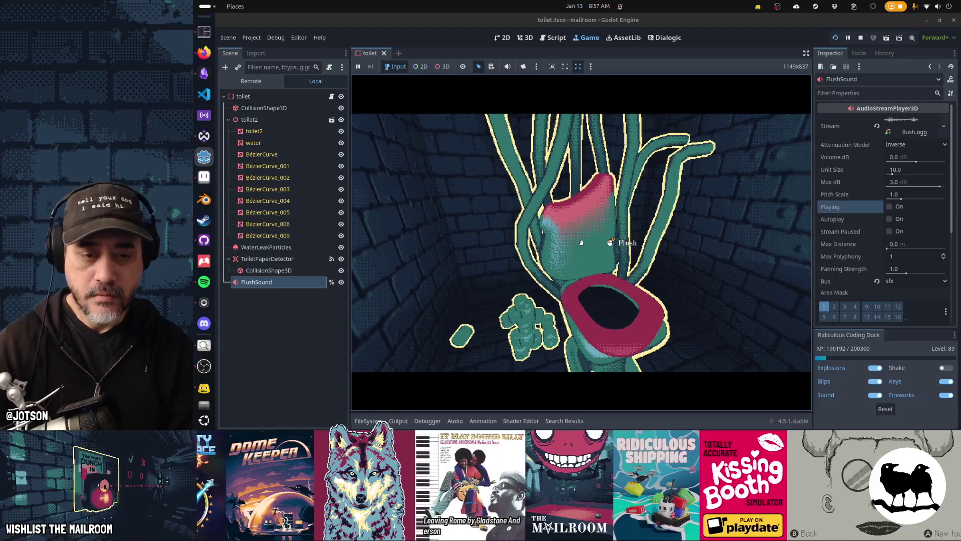
left_click(581, 242)
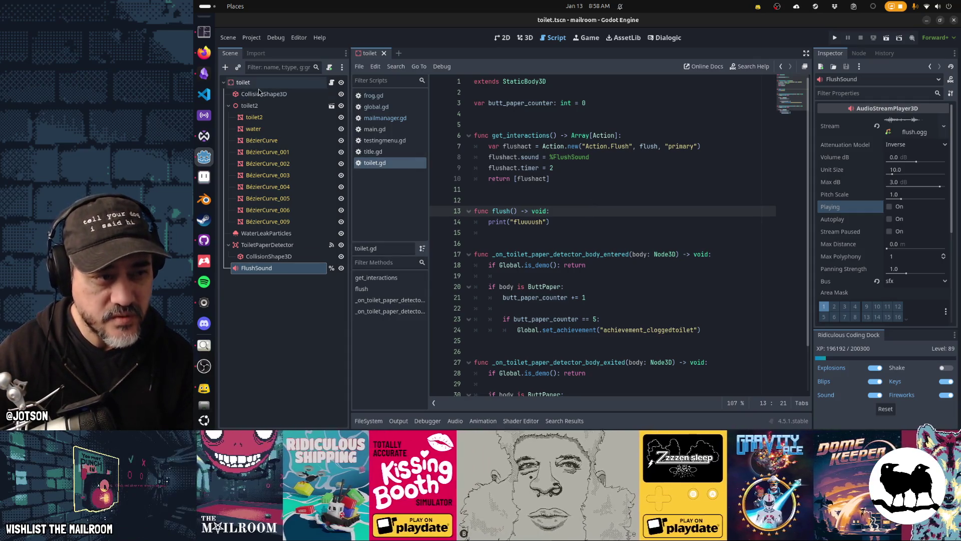
Add an AnimationPlayer node under the toilet root node.
left_click(243, 82)
left_click(226, 67)
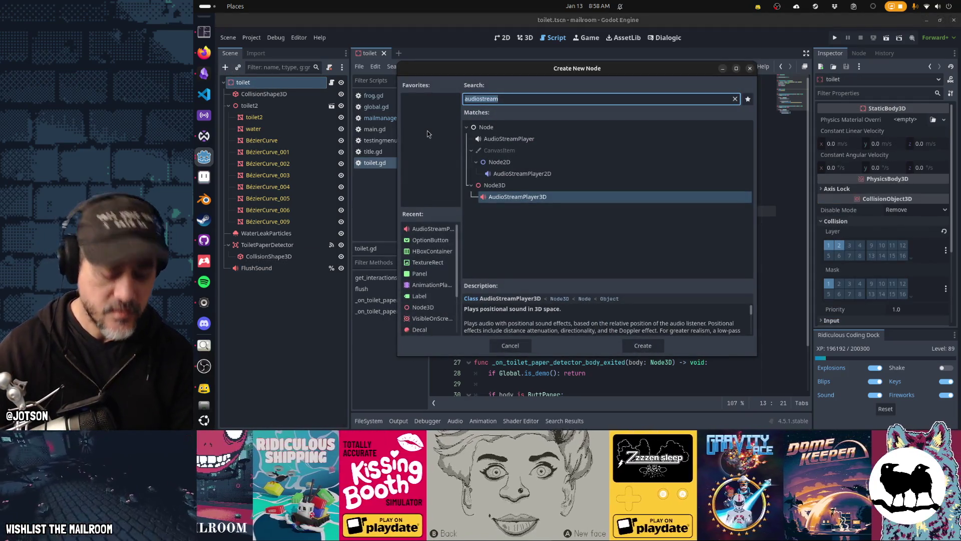
type("animationplayer")
key("Return")
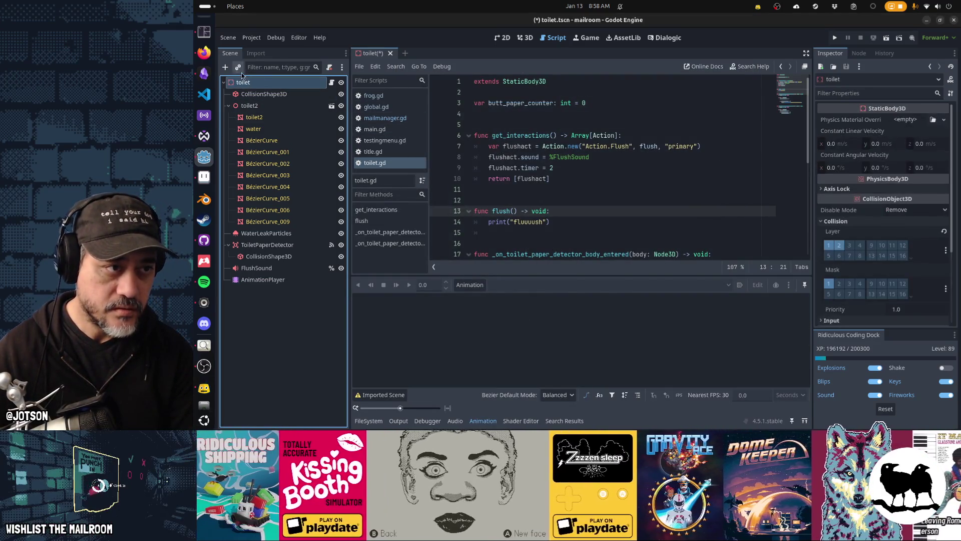
Add a GPUParticles3D node to the toilet scene as well.
left_click(228, 69)
type("gpuparticle")
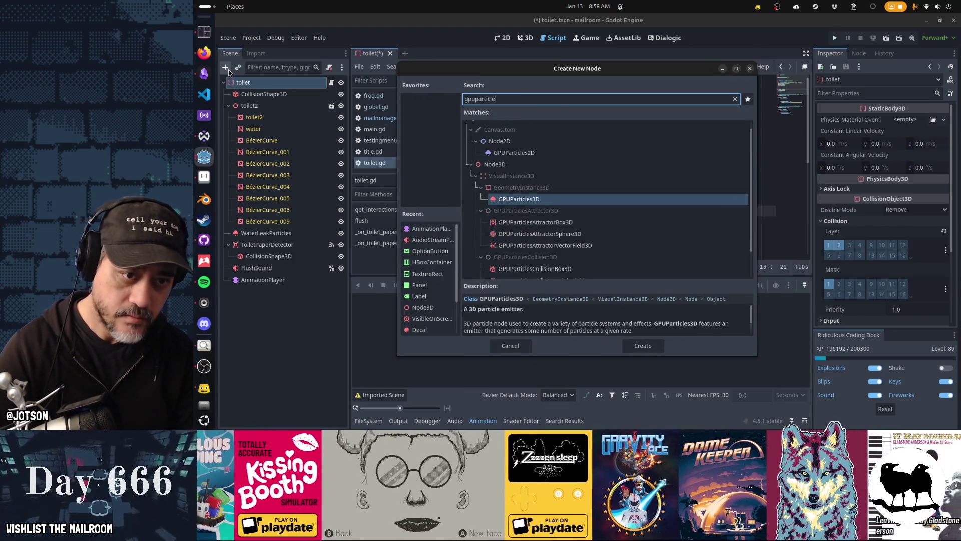
key("Return")
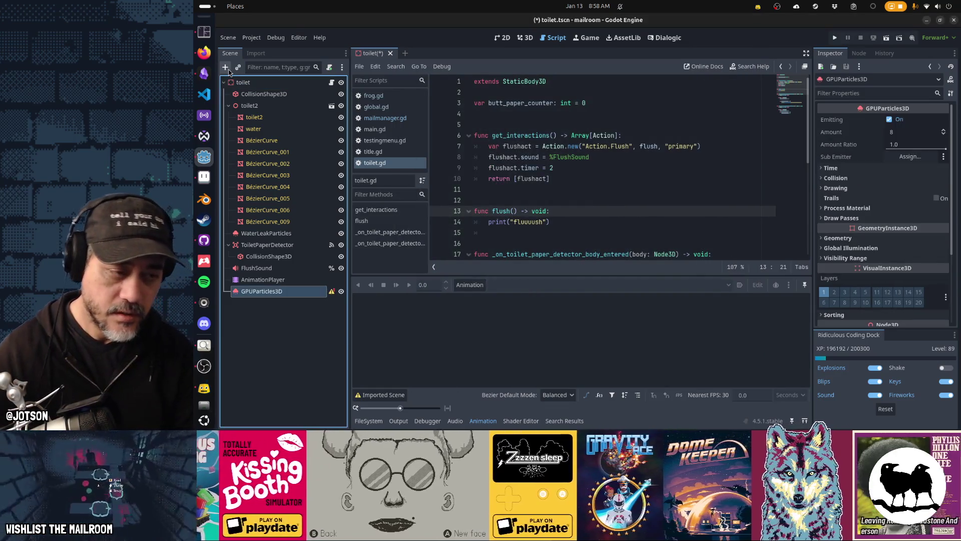